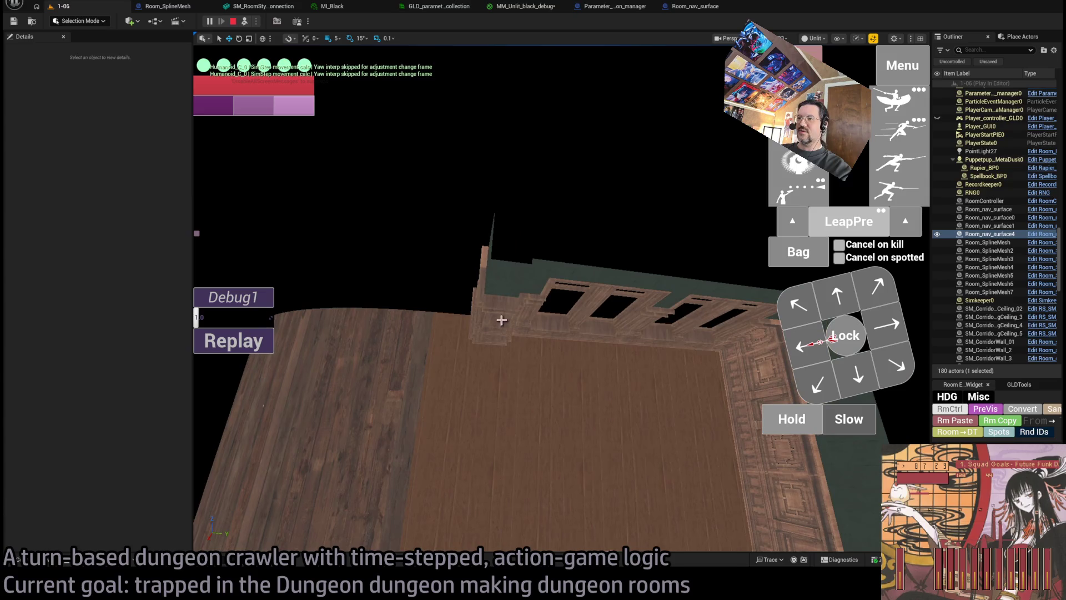
Duplicate the windowed wall SM_CorridorWall_23 further left, creating SM_CorridorWall_32.
left_click(503, 321)
left_click(593, 394, "ctrl")
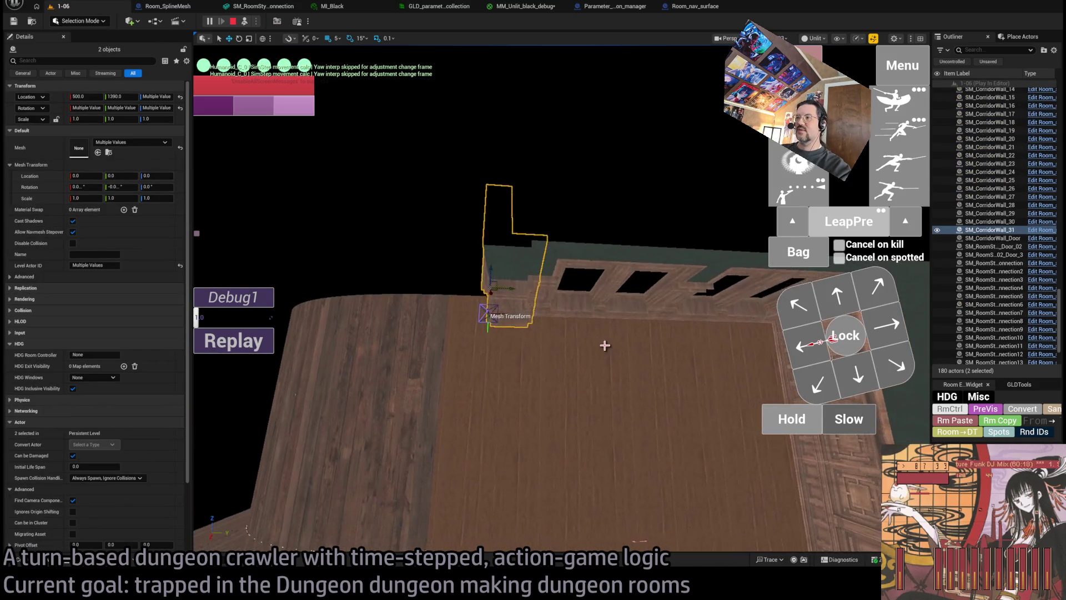
left_click(565, 303)
left_click_drag(551, 316, 322, 342, "alt")
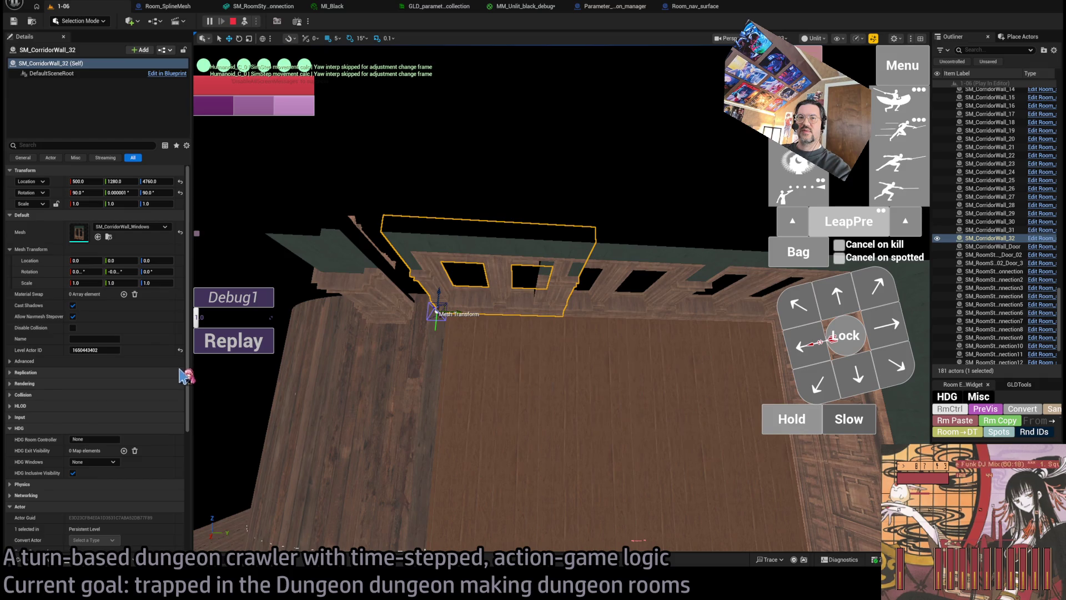
Swap the copy's mesh to SM_CorridorWall_02, rotate it 180° and move it to Y 1450.
left_click(109, 236)
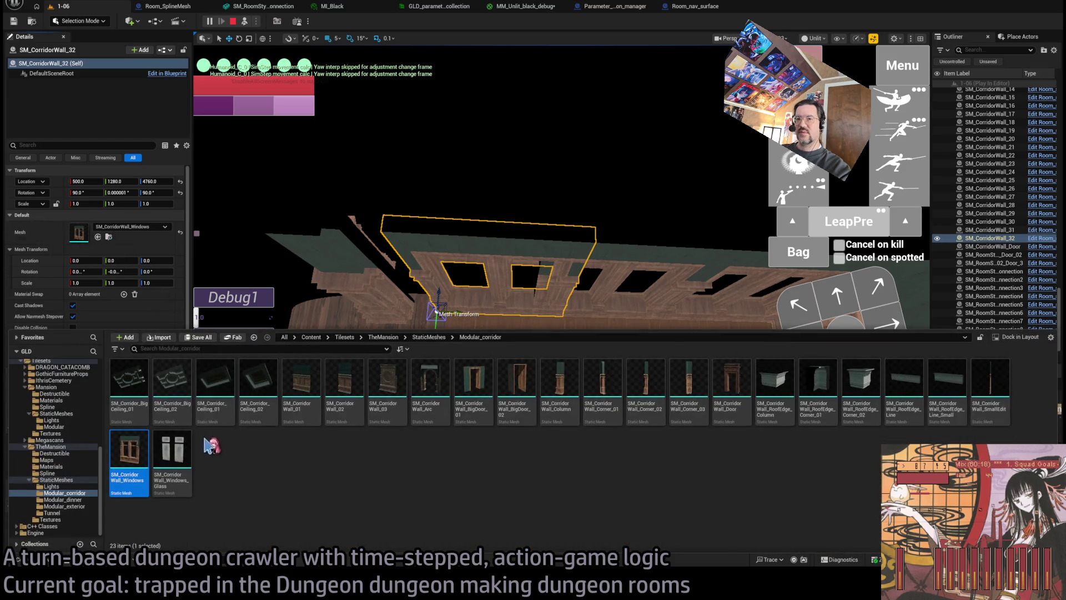
left_click_drag(210, 265, 88, 233)
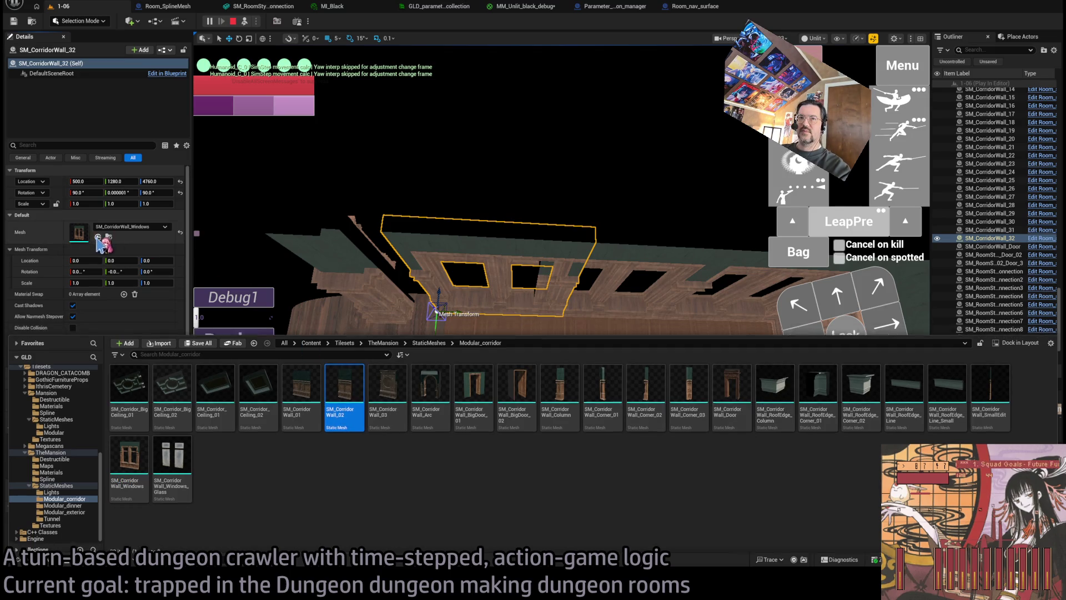
left_click_drag(417, 363, 389, 389)
left_click_drag(411, 350, 495, 356)
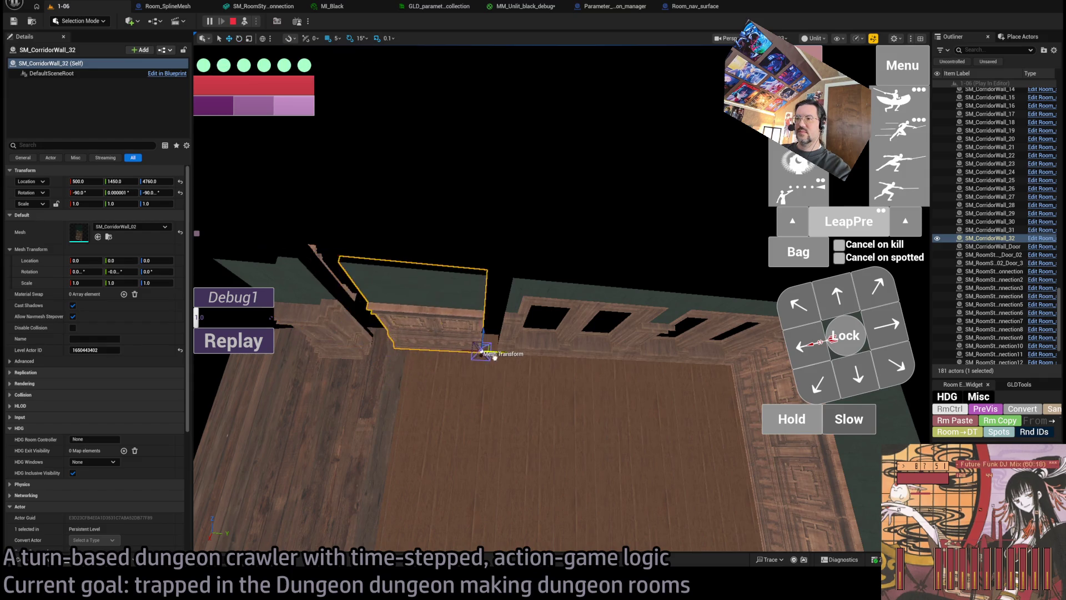
left_click(333, 300)
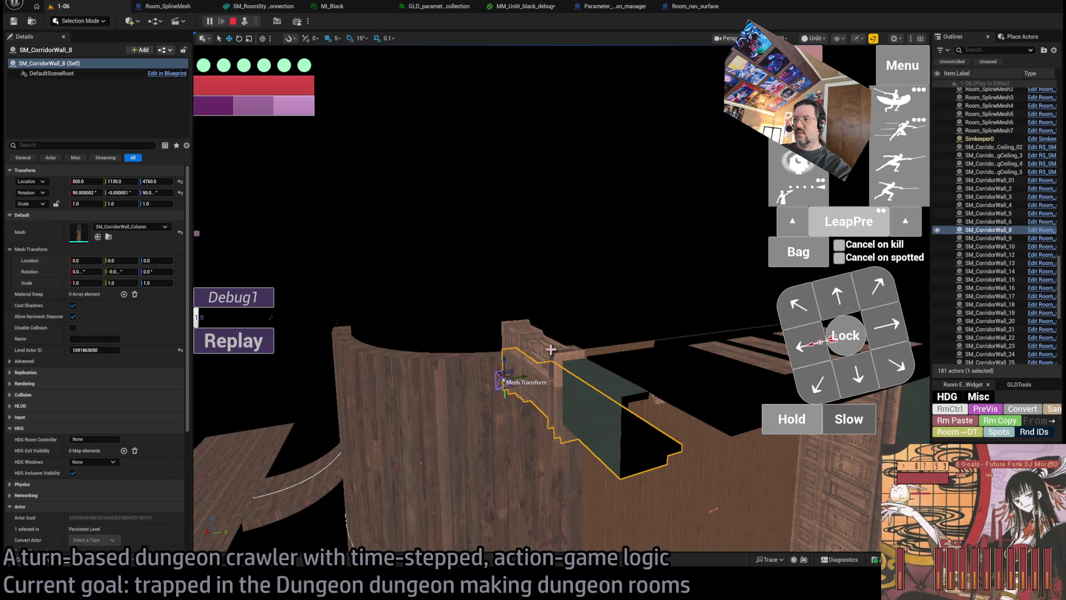
Move both stacked column pieces to Y 1210, then stop the play session.
left_click(551, 349, "ctrl")
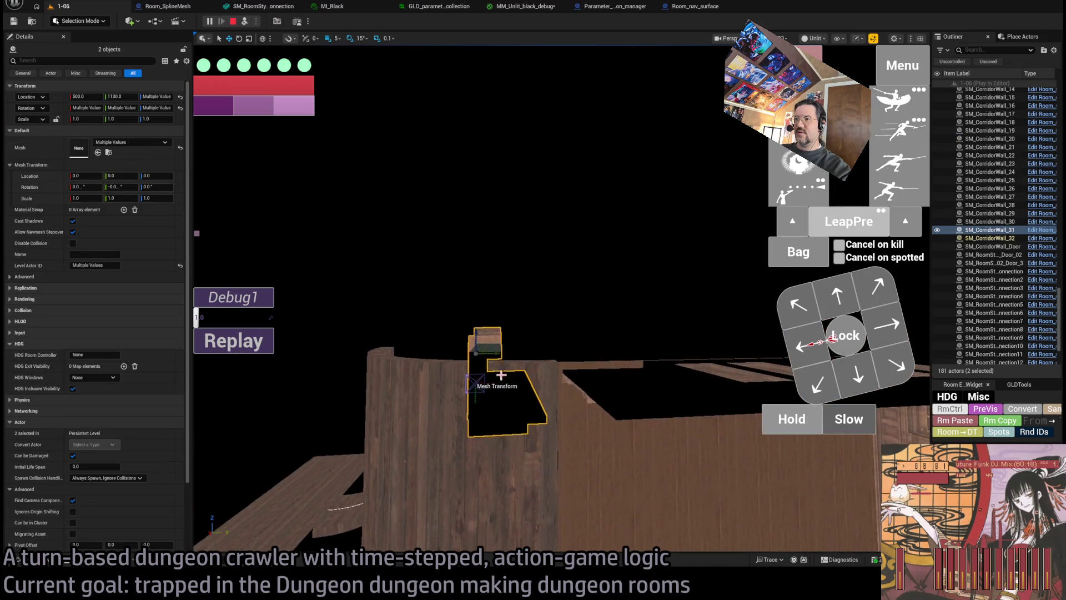
mouse_move(489, 342)
left_mouse_down()
mouse_move(514, 356)
mouse_move(533, 344)
left_mouse_up()
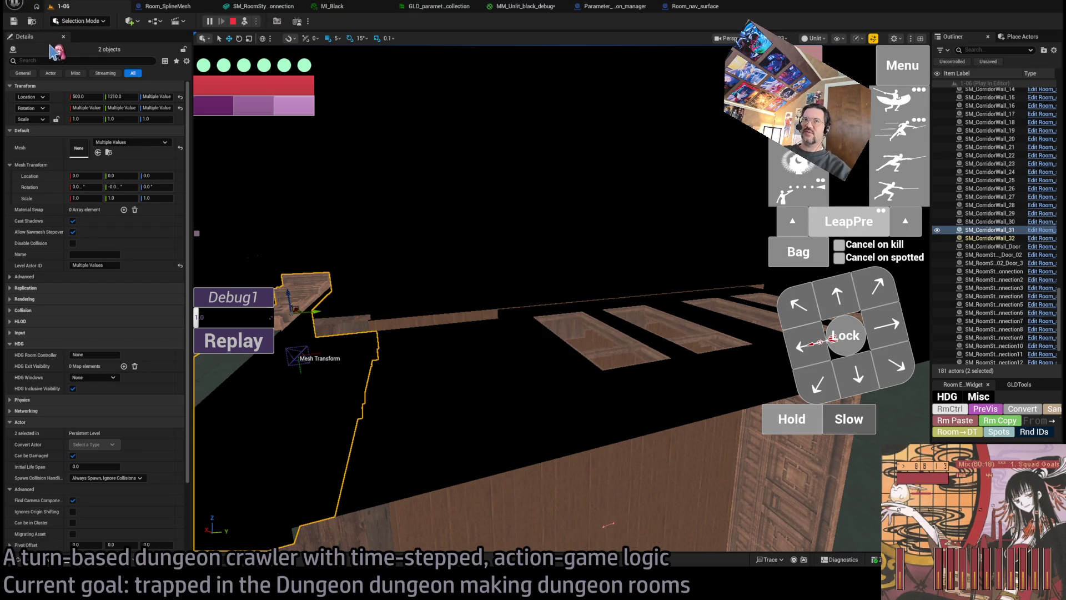
key("Escape")
mouse_move(550, 361)
left_mouse_down()
mouse_move(533, 438)
mouse_move(499, 450)
mouse_move(552, 367)
mouse_move(535, 400)
mouse_move(542, 357)
left_mouse_up()
Move the column pieces to Y 1185 and duplicate the wall panel, sliding the copy to Y 1490.
left_click(555, 295)
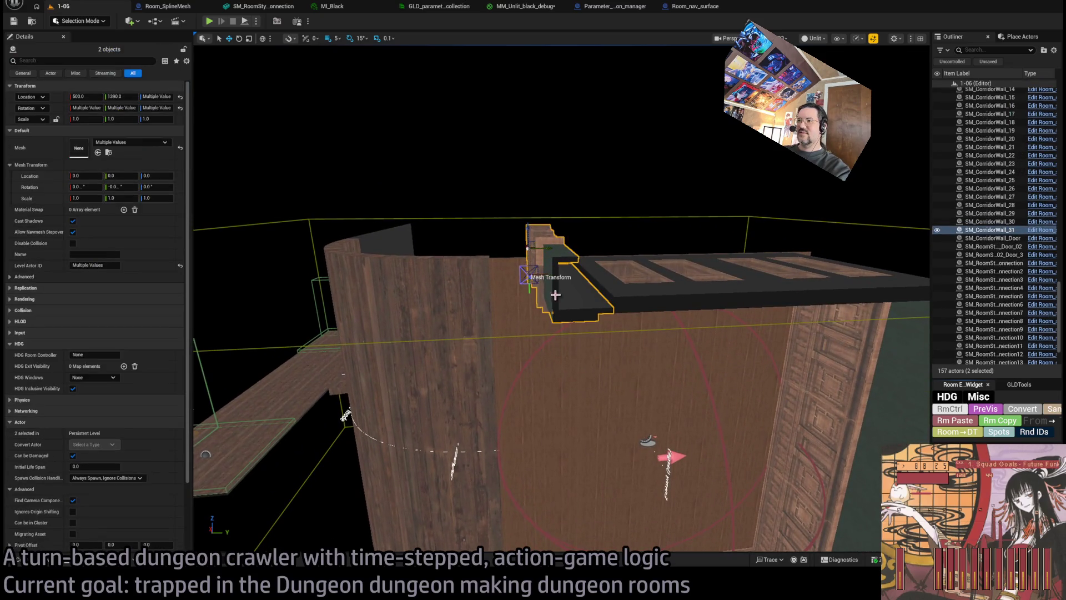
left_click_drag(544, 248, 451, 249)
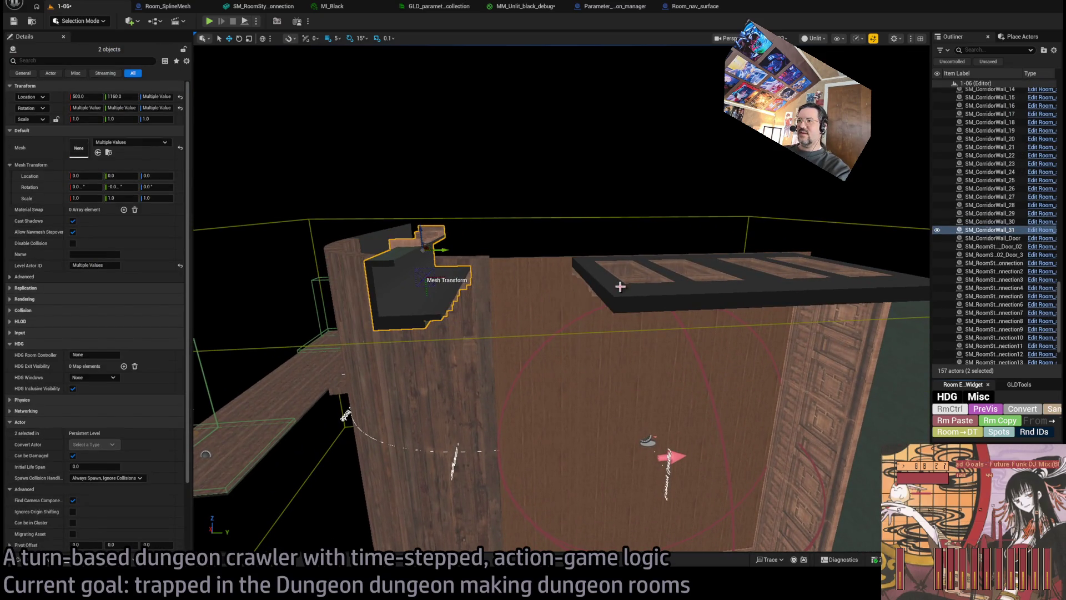
left_click(620, 286)
left_click_drag(571, 273, 479, 279, "alt")
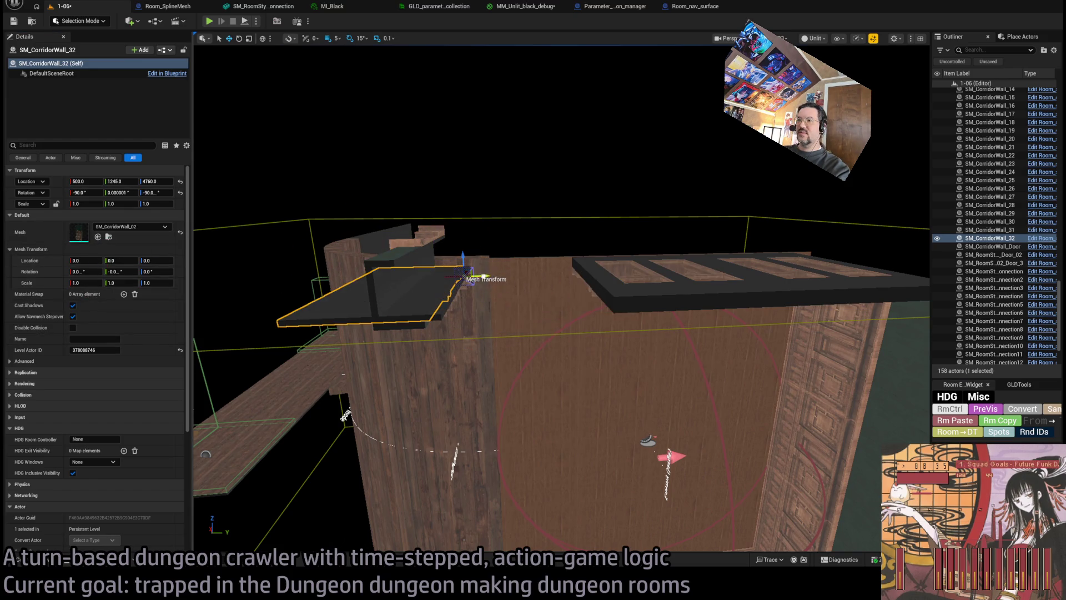
left_click_drag(483, 276, 599, 275)
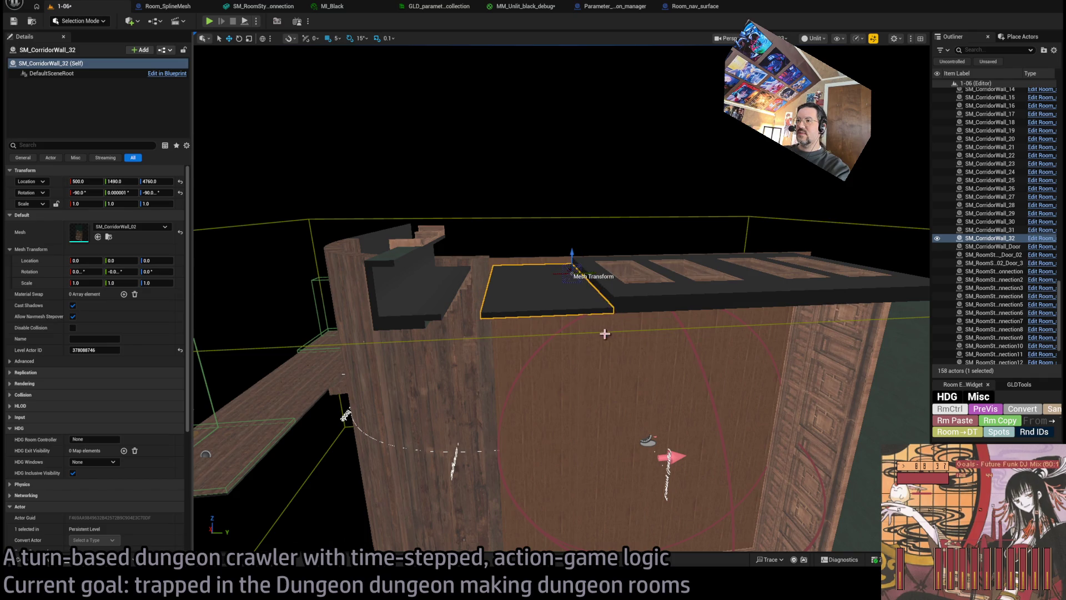
Frame the new wall panel SM_CorridorWall_32 and orbit around the room to review the layout.
left_click(457, 301)
left_click(399, 254, "ctrl")
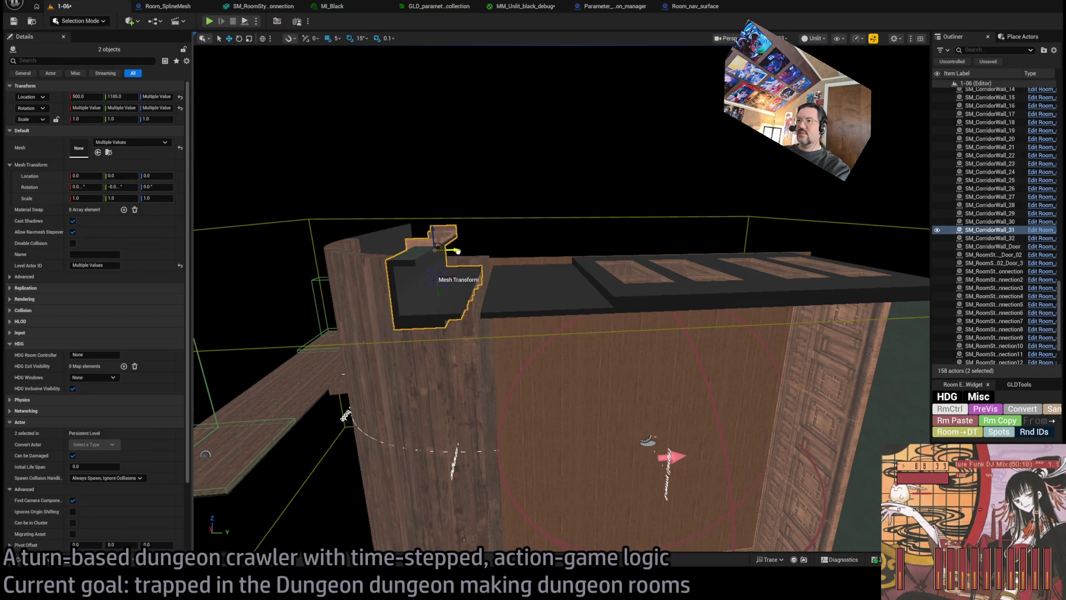
mouse_move(524, 324)
left_mouse_down()
mouse_move(541, 309)
mouse_move(906, 444)
mouse_move(832, 422)
left_mouse_up()
left_click(542, 308)
key("f")
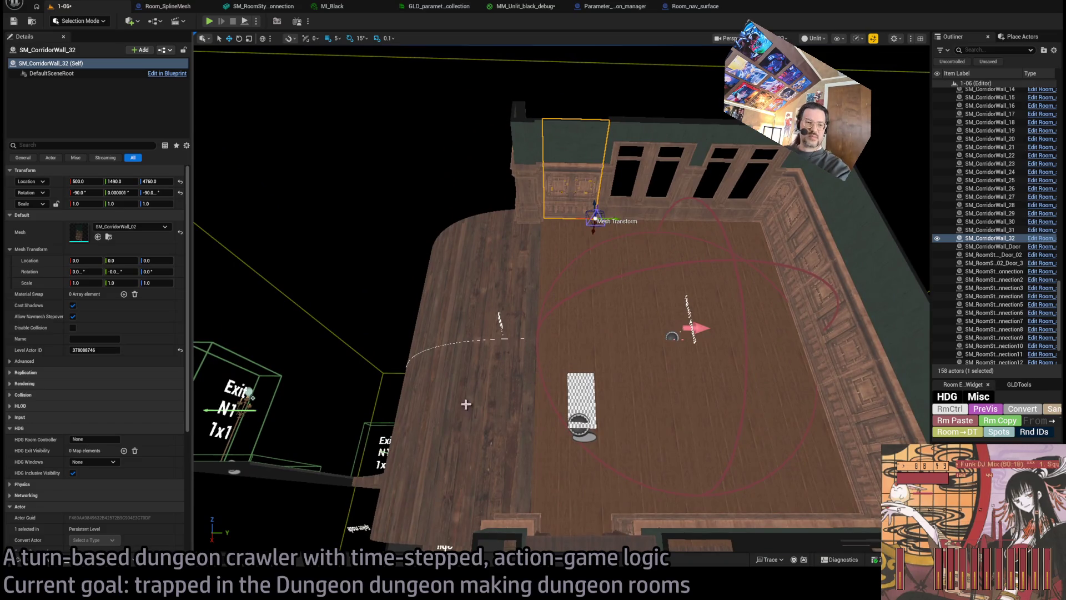
mouse_move(284, 310)
left_mouse_down()
mouse_move(294, 324)
mouse_move(289, 314)
left_mouse_up()
left_click_drag(443, 233, 442, 233)
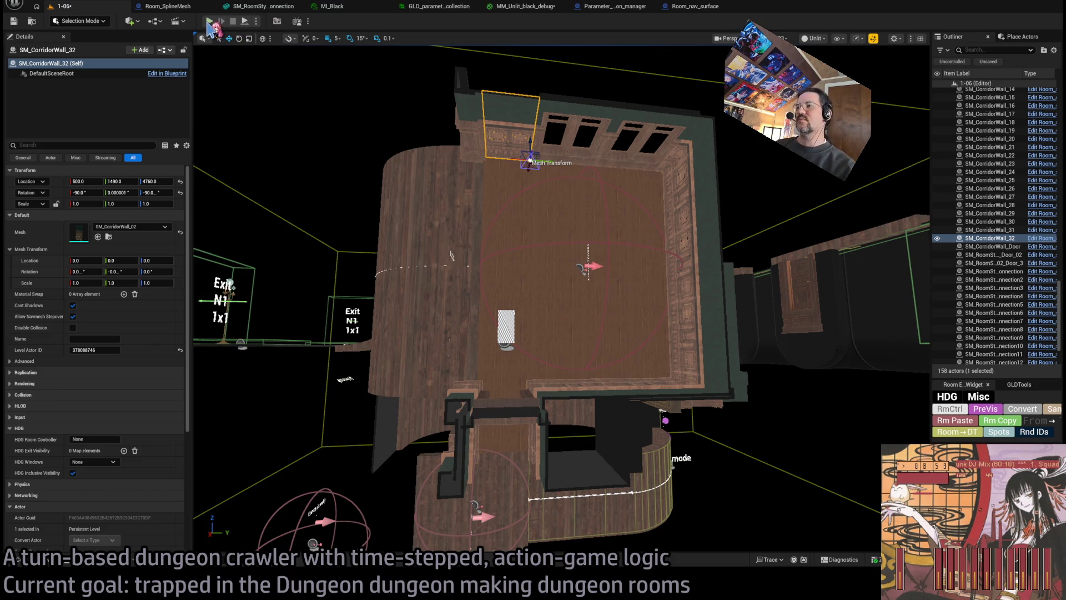
mouse_move(451, 255)
left_mouse_down()
mouse_move(456, 300)
mouse_move(457, 245)
mouse_move(234, 37)
left_mouse_up()
left_click(210, 22)
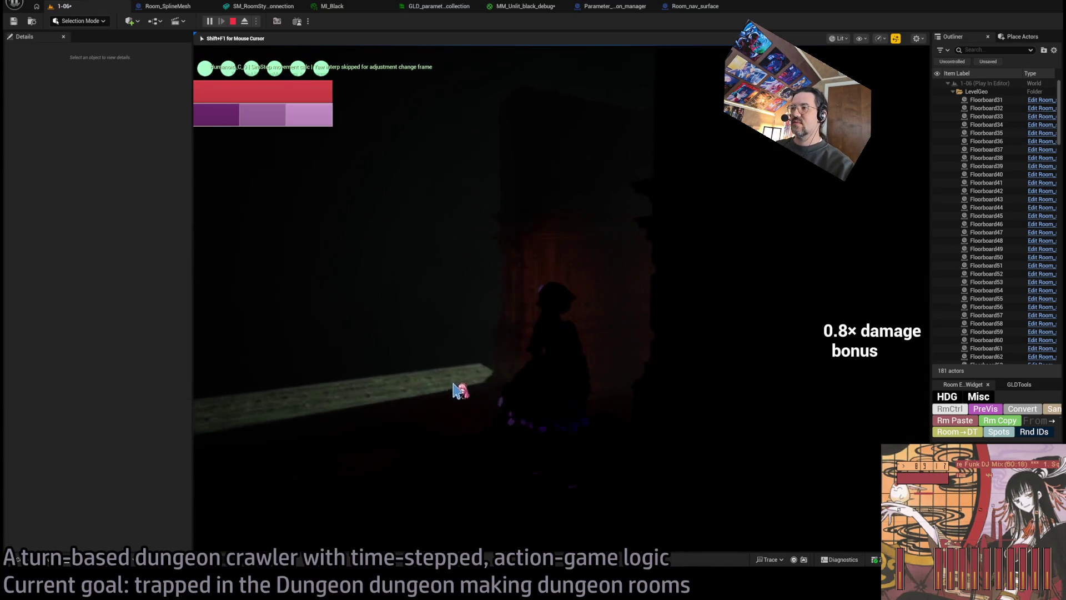
left_click(779, 333)
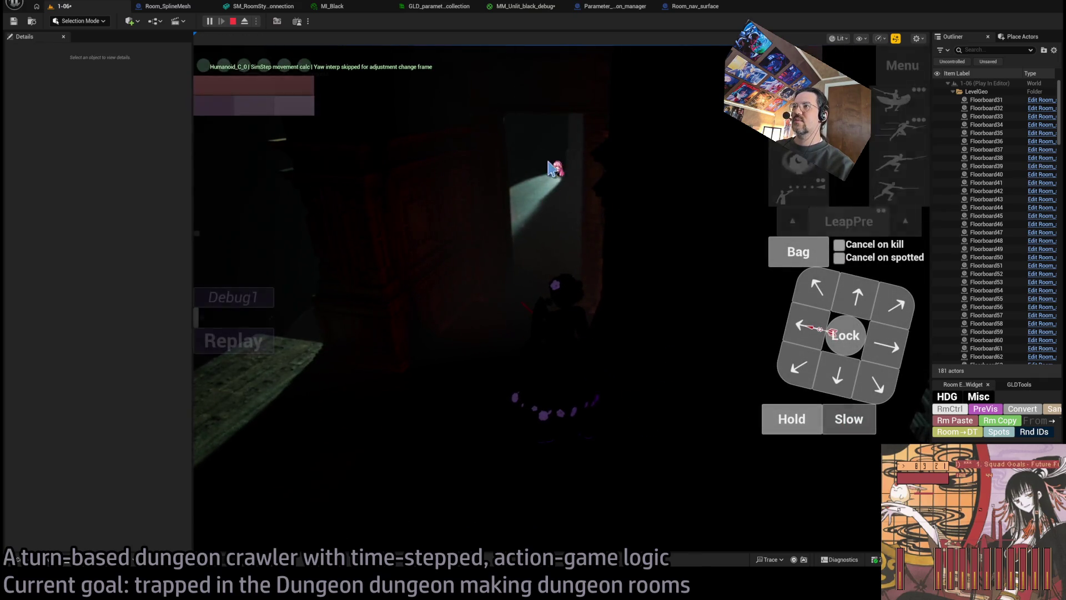
left_click(804, 170)
left_click(240, 363)
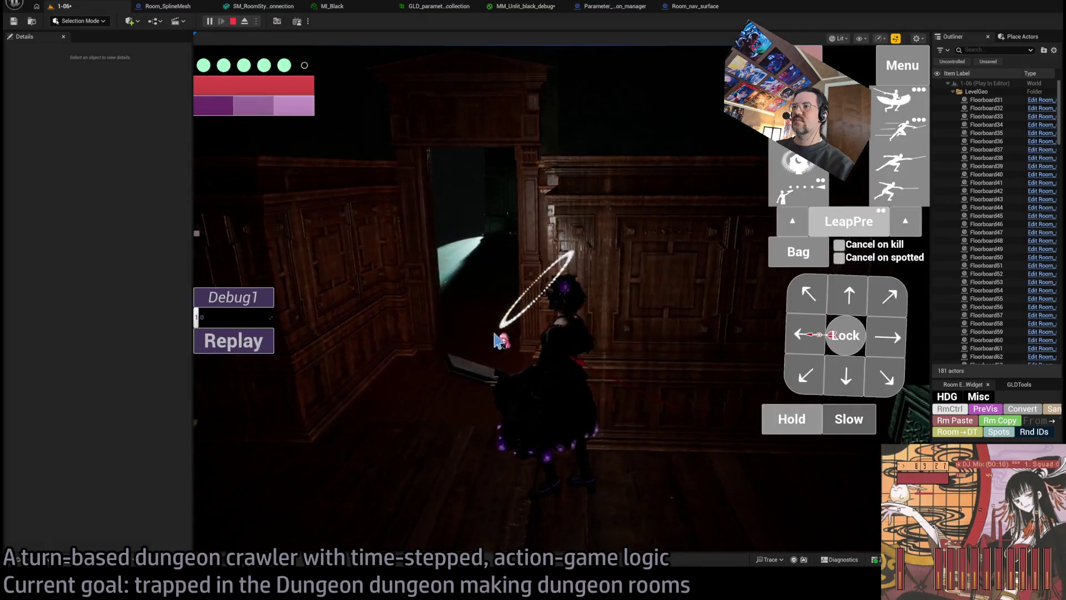
left_click(498, 340)
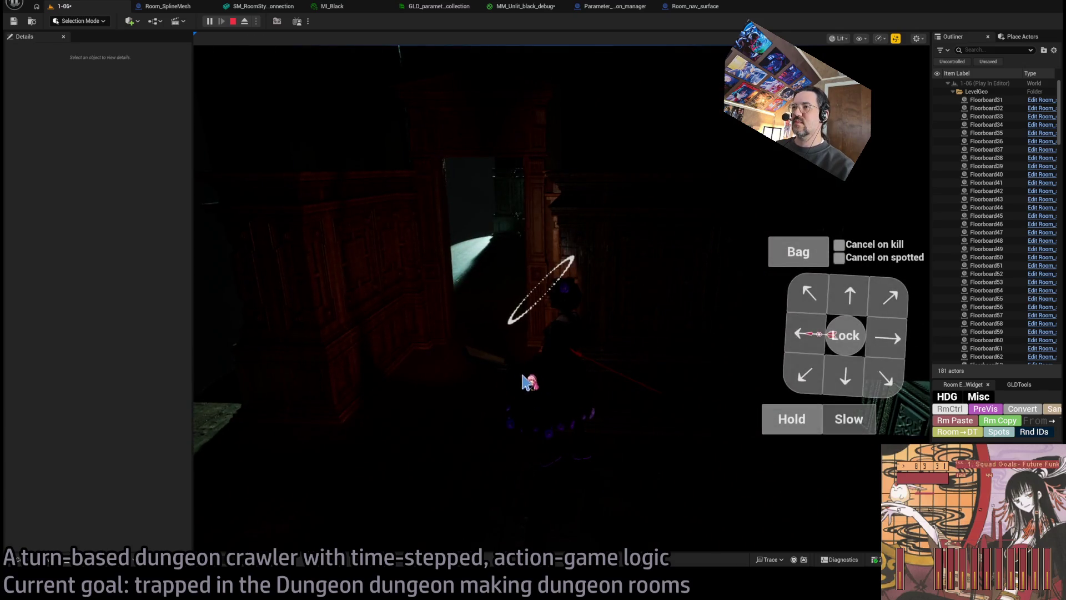
key("Escape")
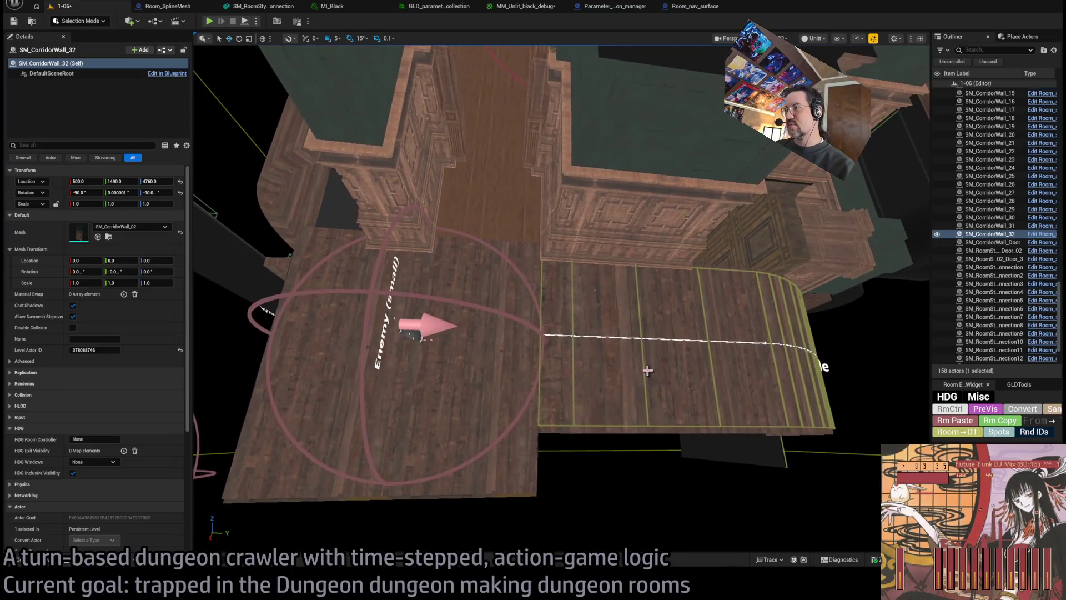
Make a rotated copy of Room_nav_surface, Room_nav_surface2, and orbit to a frontal room view.
left_click(666, 361)
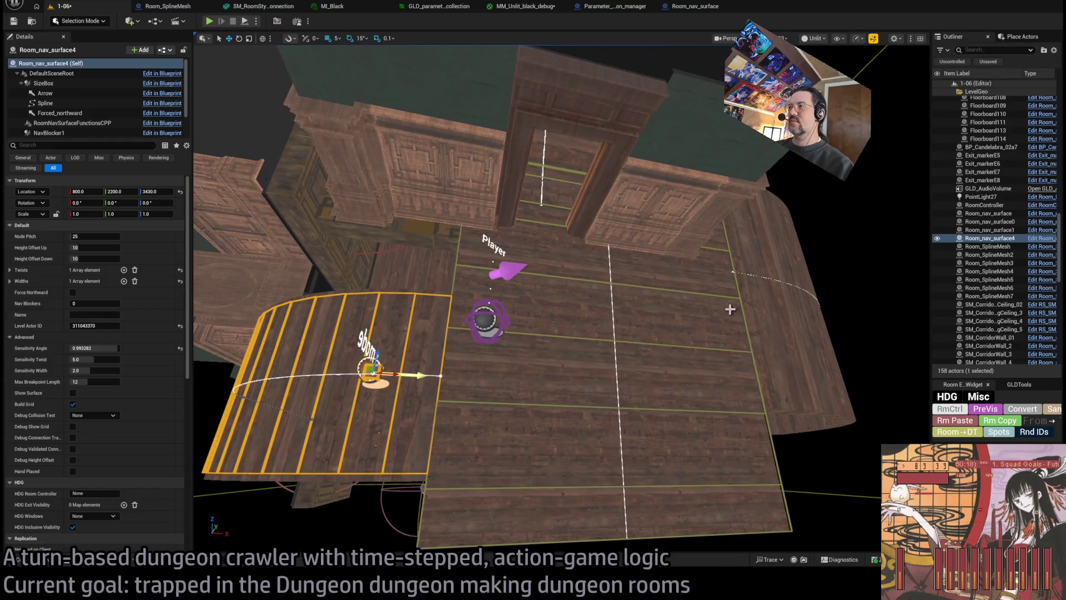
left_click(742, 303)
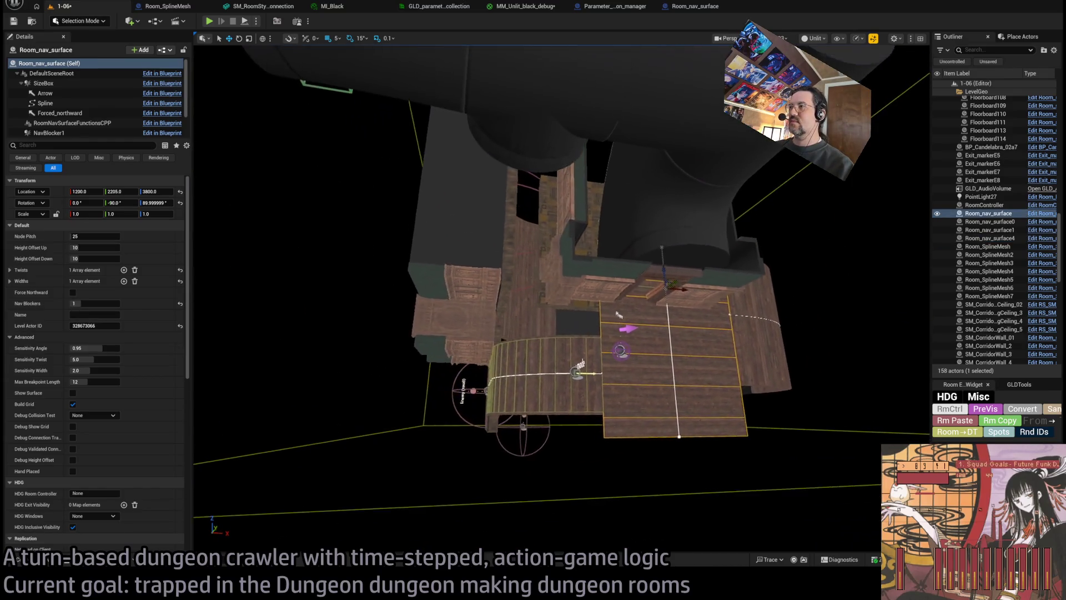
key("e")
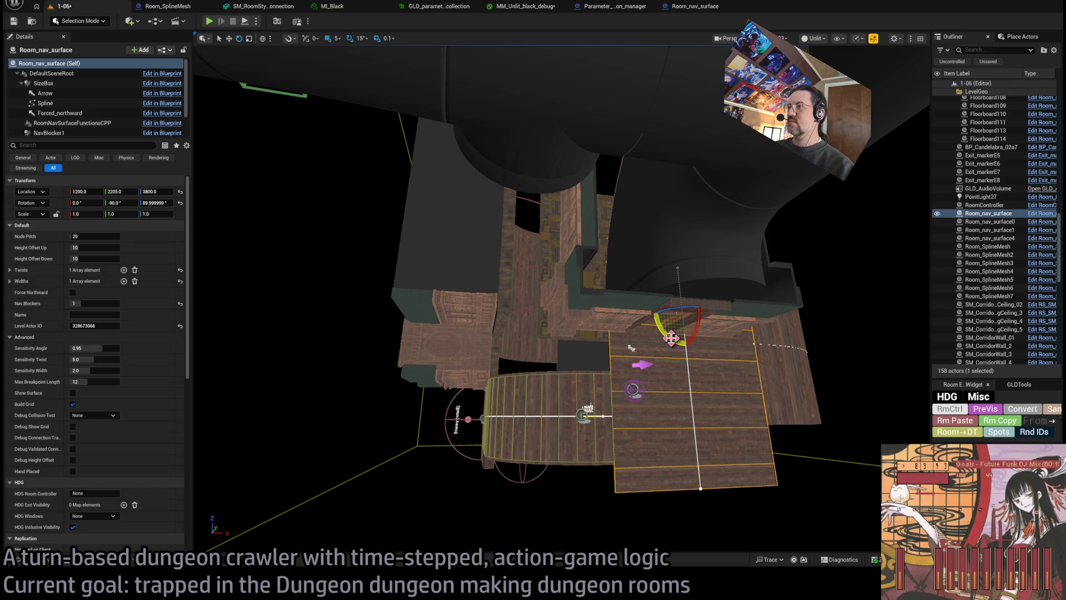
mouse_move(674, 337)
left_mouse_down()
mouse_move(716, 361)
mouse_move(742, 331)
left_mouse_up()
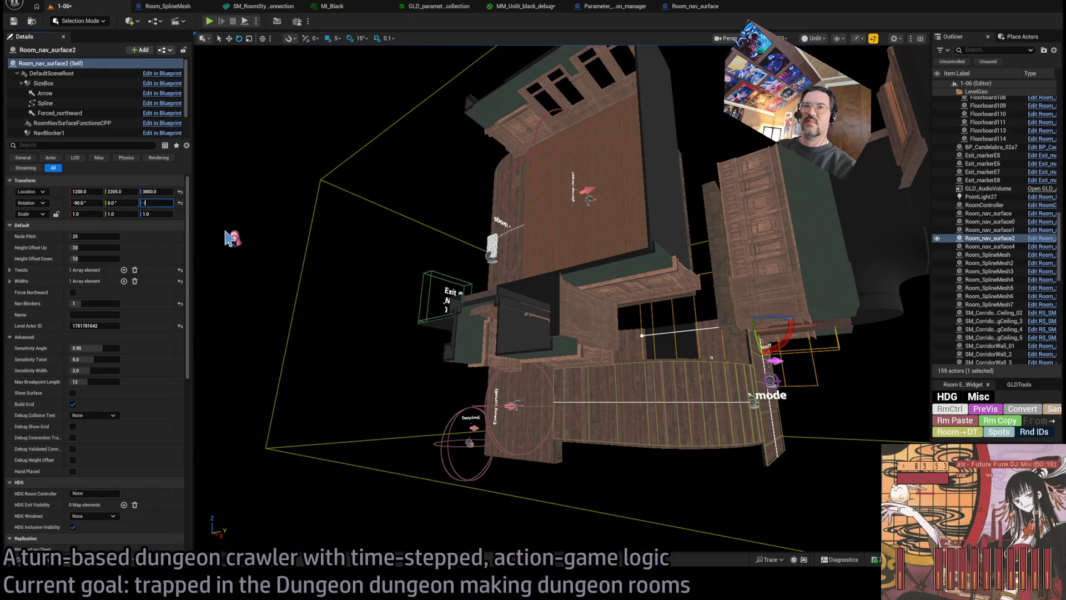
left_click_drag(291, 261, 334, 222)
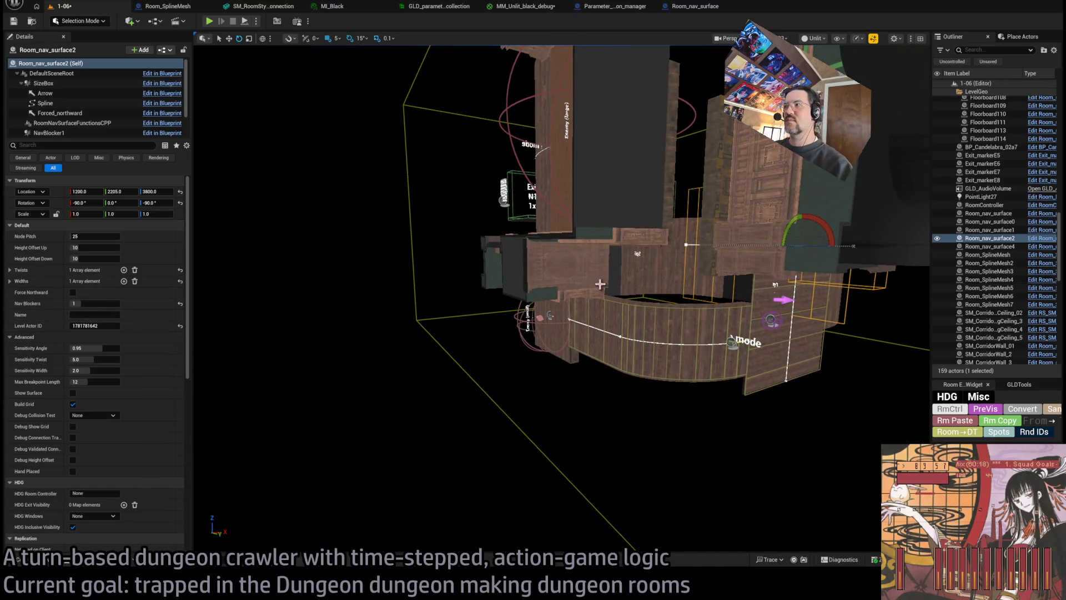
mouse_move(694, 285)
left_mouse_down()
mouse_move(828, 183)
mouse_move(710, 207)
left_mouse_up()
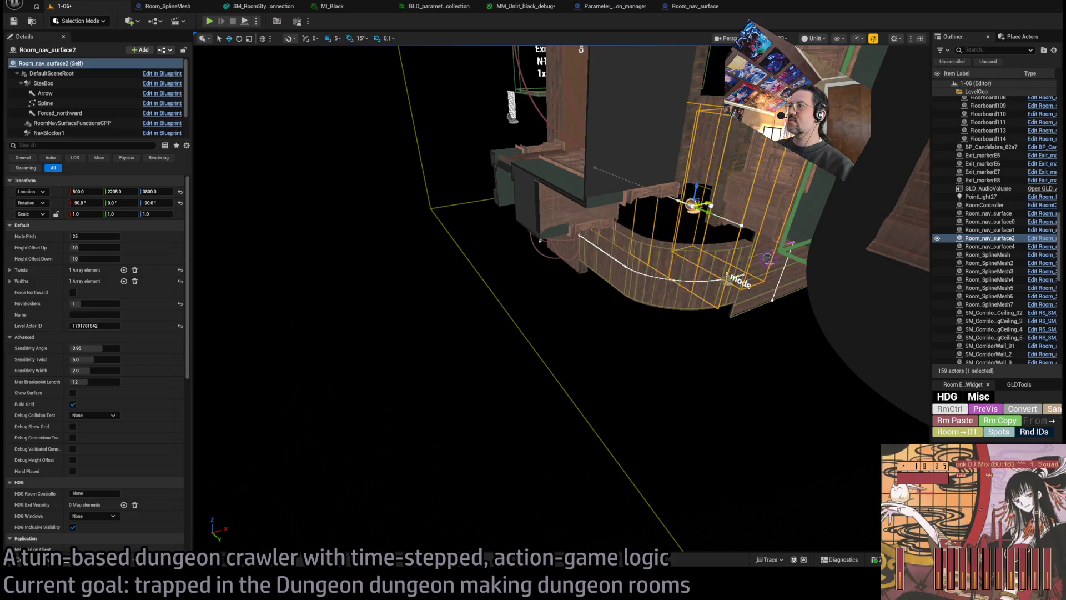
mouse_move(689, 256)
left_mouse_down()
mouse_move(697, 213)
mouse_move(483, 325)
mouse_move(501, 315)
left_mouse_up()
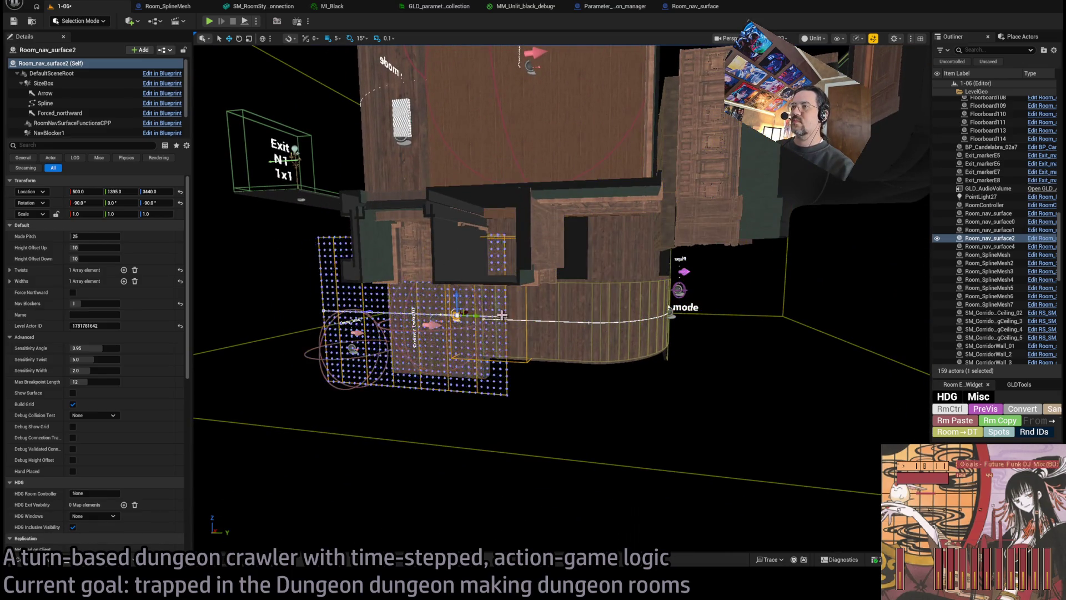
left_click(506, 316)
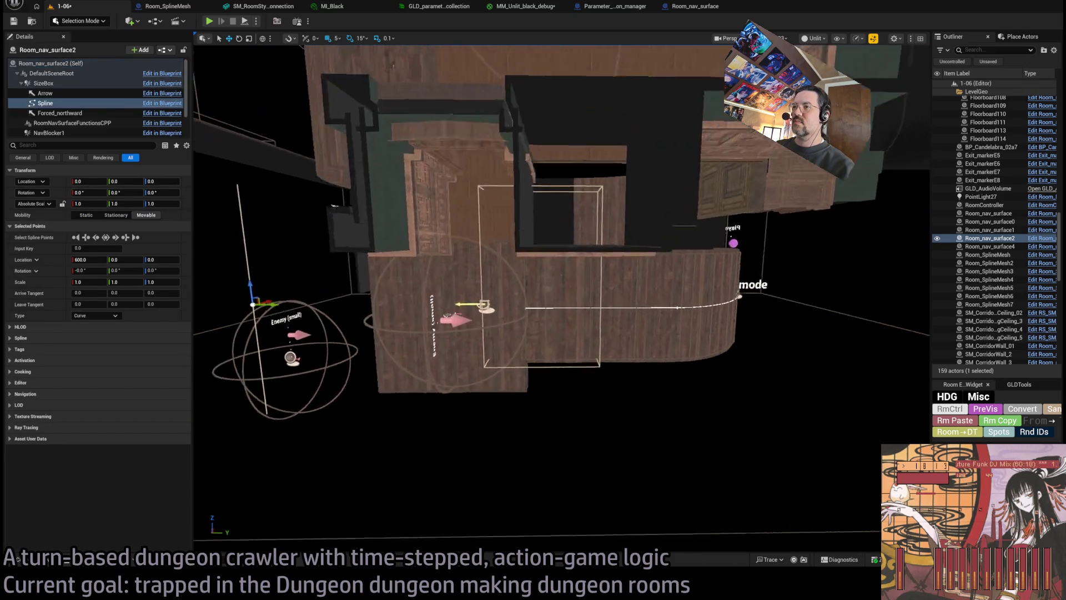
Set the selected spline point's Location X and Z to 0.
mouse_move(503, 336)
left_mouse_down()
mouse_move(584, 316)
mouse_move(521, 303)
left_mouse_up()
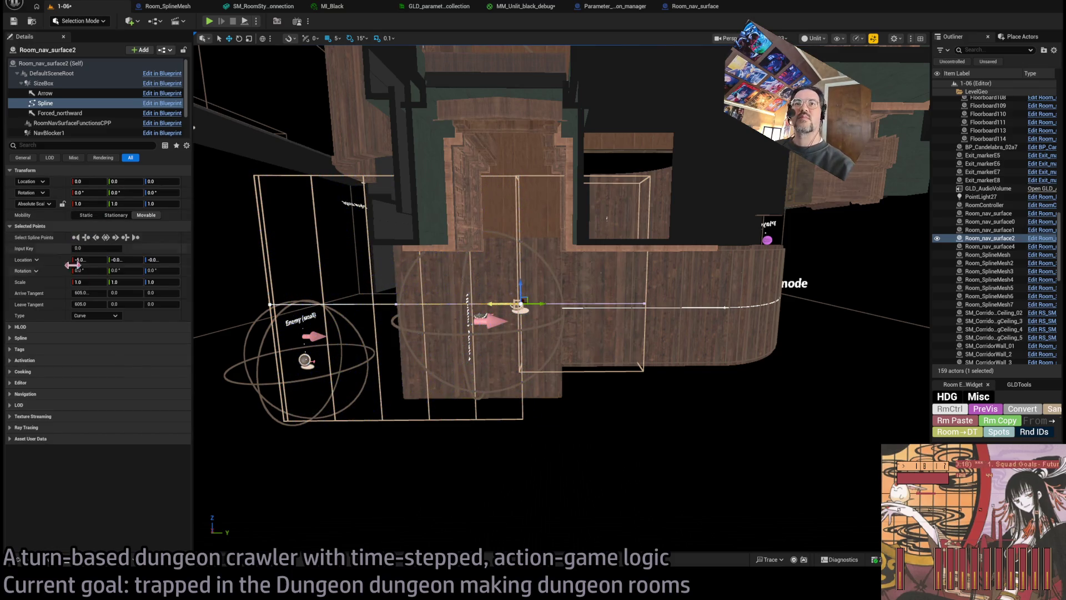
mouse_move(192, 261)
left_mouse_down()
mouse_move(257, 255)
mouse_move(206, 280)
left_mouse_up()
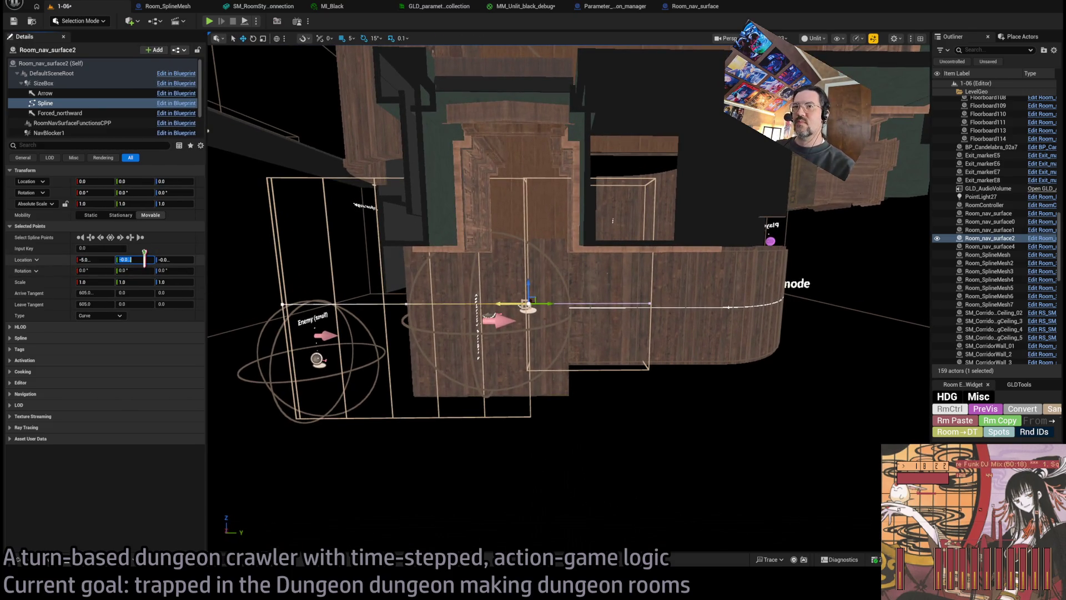
key("Return")
key("f")
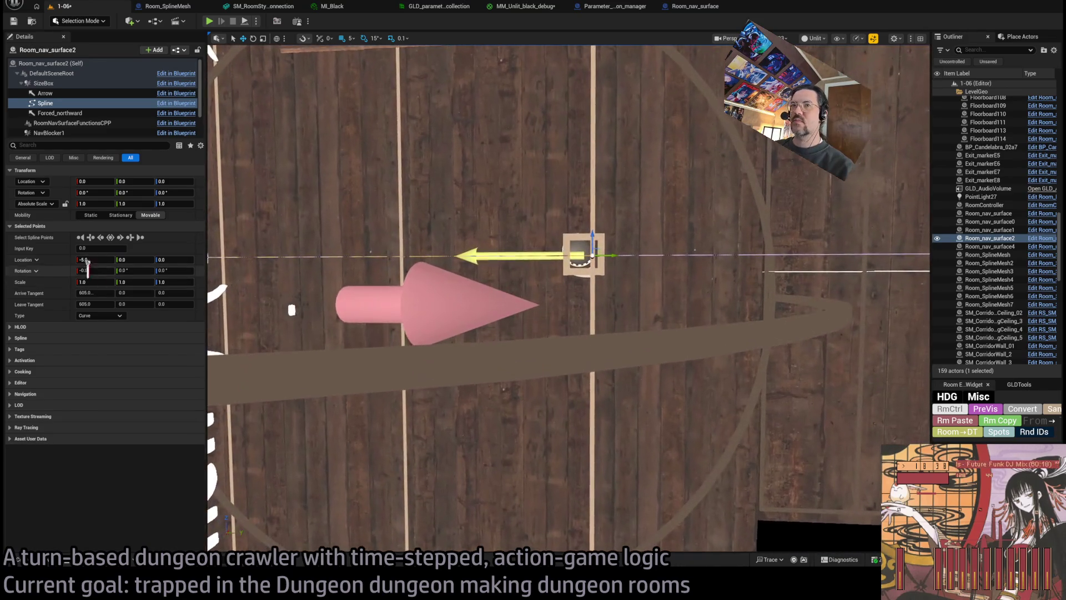
type("0")
key("Return")
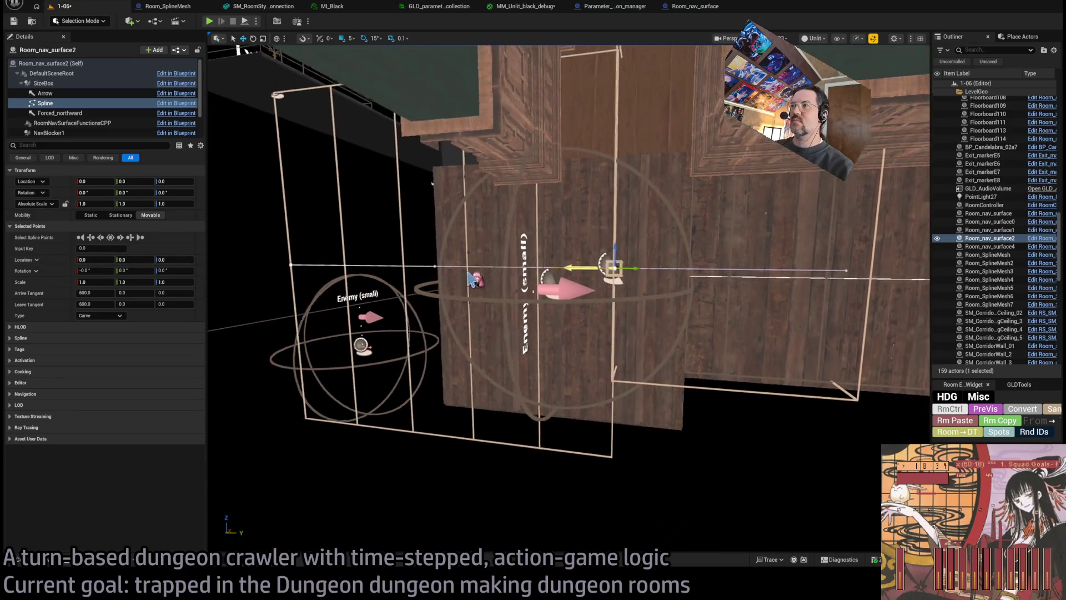
Set Room_nav_surface2's Nav Blockers to 0 and move it along Y to 1500.
left_click(731, 411)
left_click(630, 270)
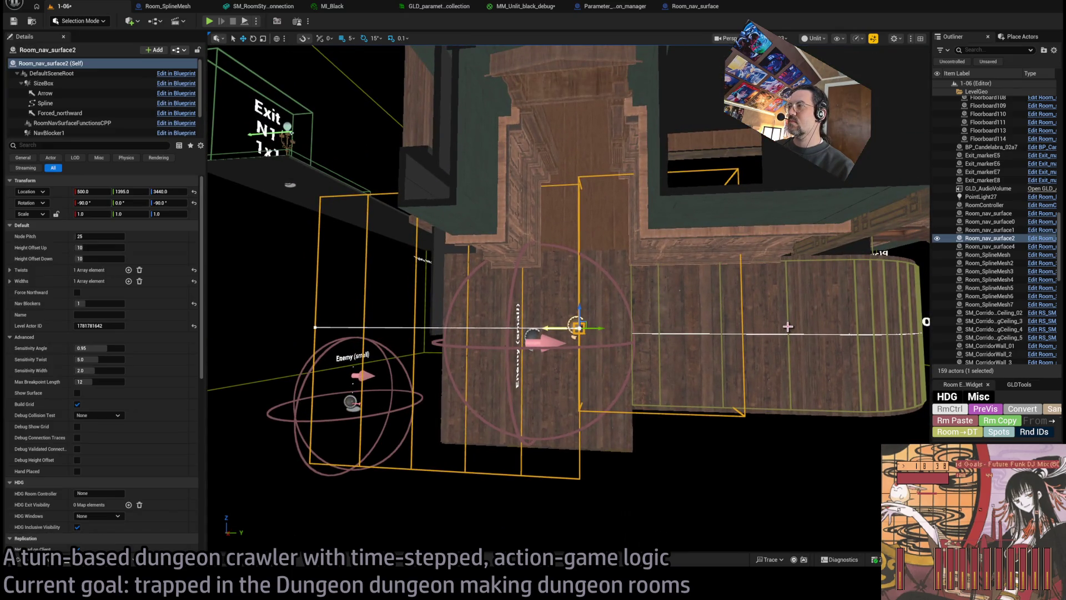
left_click(578, 326)
left_click_drag(86, 303, 77, 303)
left_click_drag(549, 337, 614, 336)
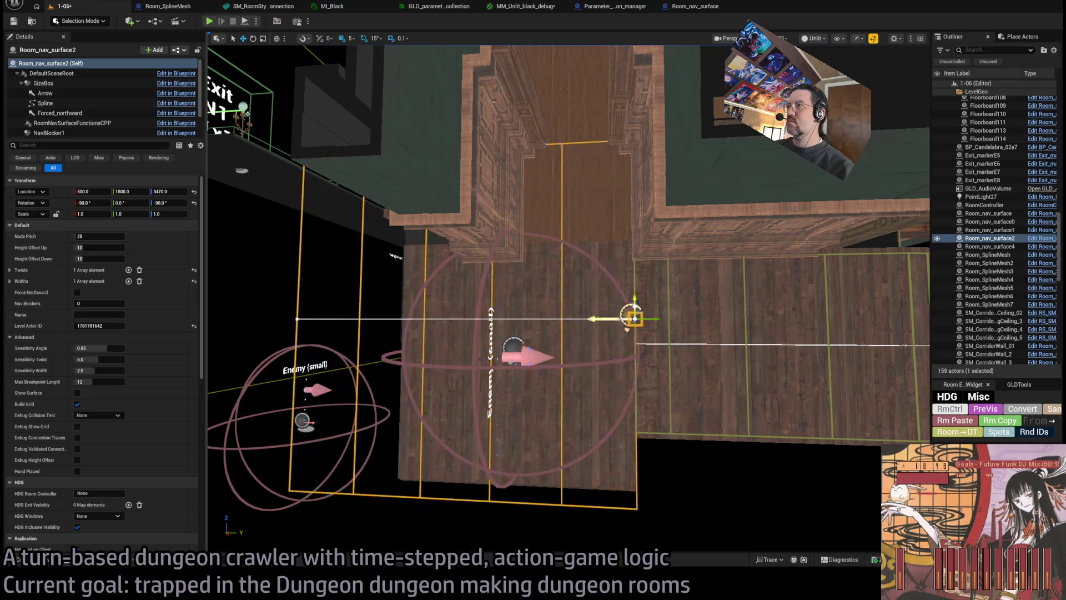
mouse_move(626, 325)
left_mouse_down()
mouse_move(616, 317)
mouse_move(594, 366)
mouse_move(599, 347)
mouse_move(583, 362)
mouse_move(641, 341)
left_mouse_up()
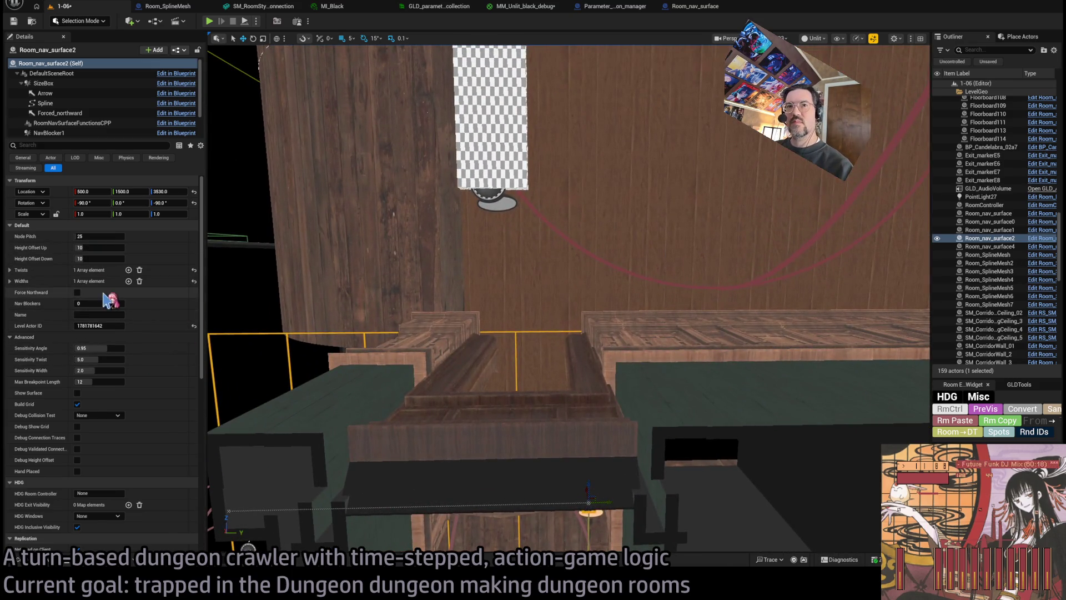
left_click(9, 281)
Set Room_nav_surface2's width Index [0] to 350, then narrow it to 325.
left_click_drag(88, 293, 211, 322)
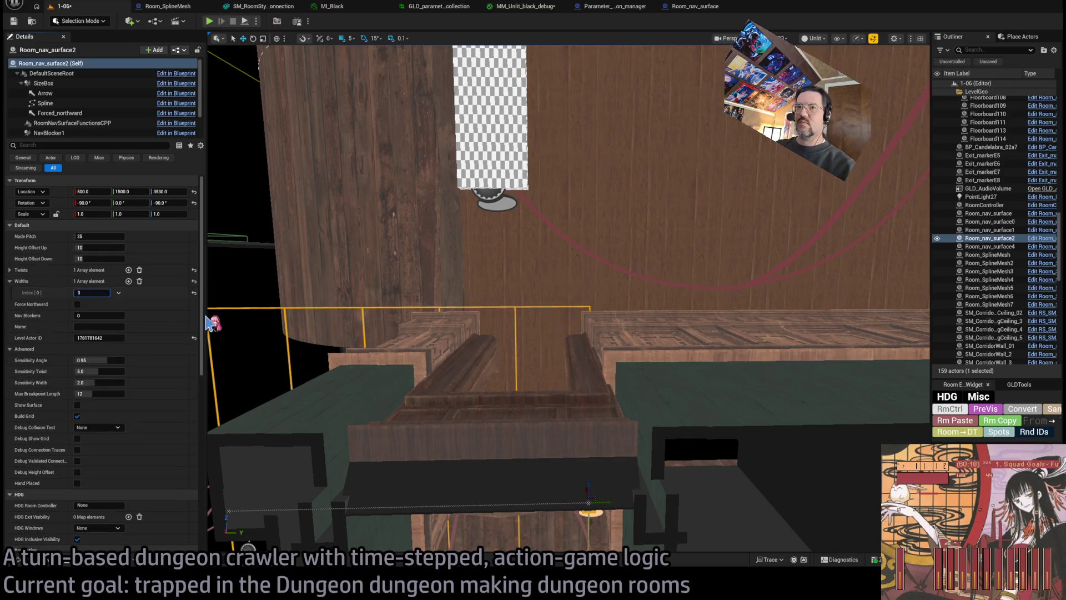
type("50")
key("Return")
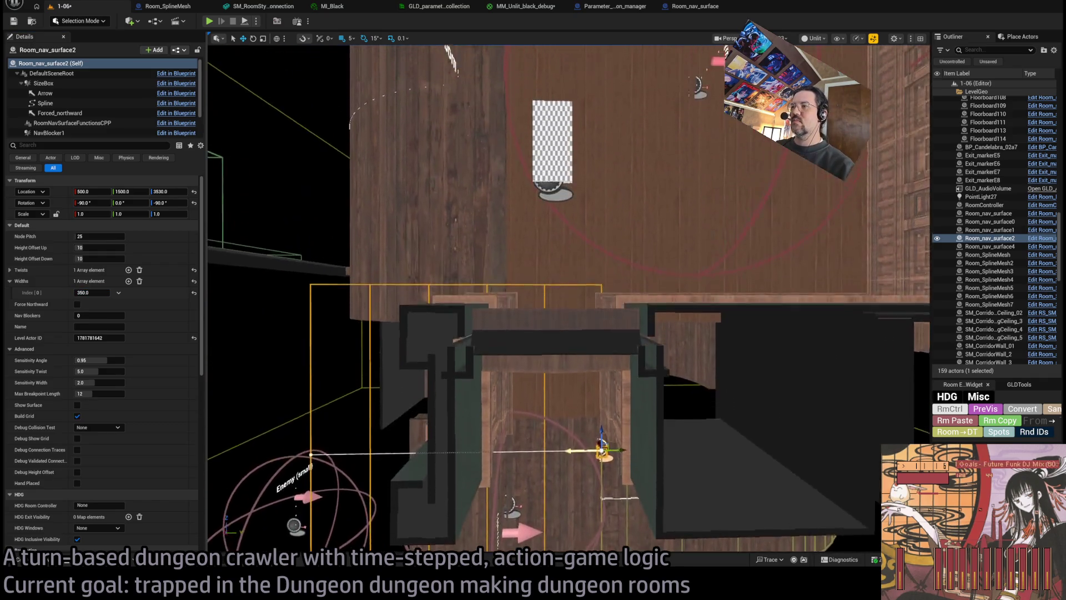
scroll(555, 333, "down", 2)
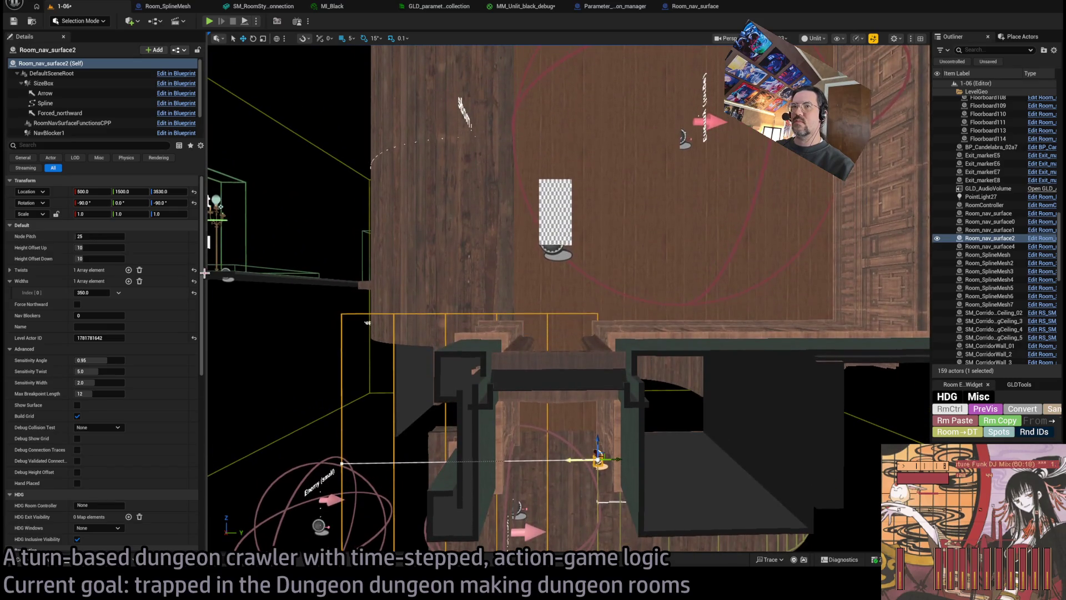
type("5")
key("Return")
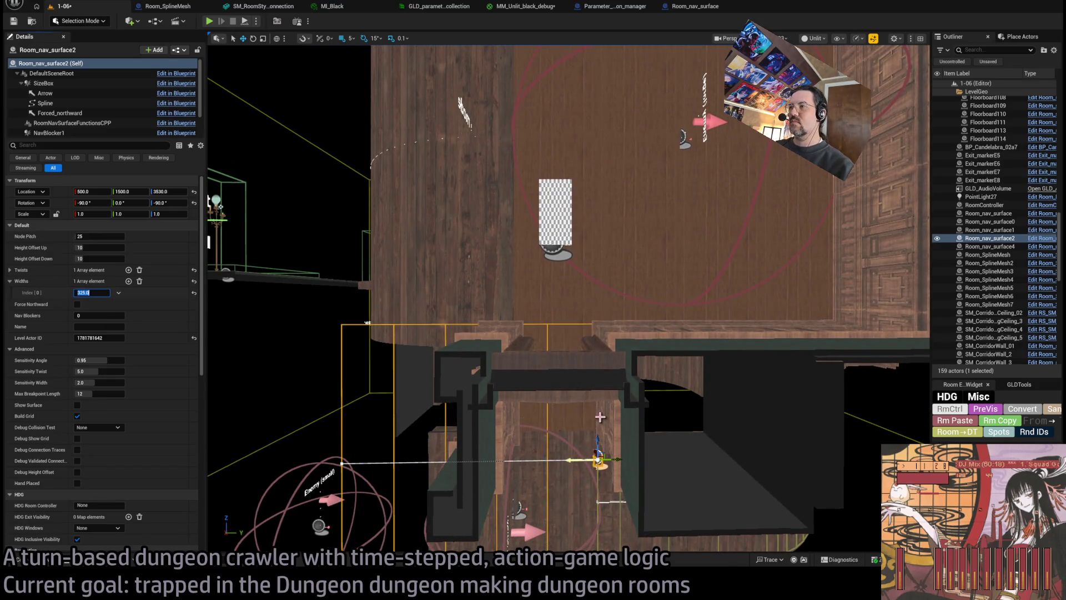
left_click_drag(368, 322, 368, 49)
mouse_move(595, 308)
left_mouse_down()
mouse_move(671, 309)
mouse_move(665, 303)
left_mouse_up()
left_click(409, 309)
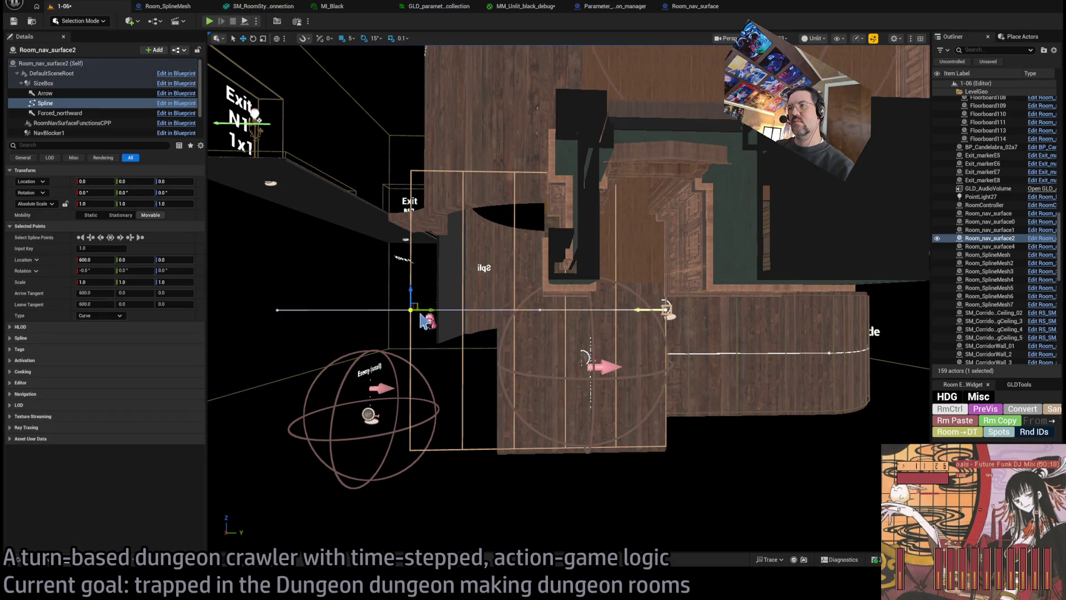
Pull the end spline point in to X 390 and raise Nav Blockers to 1.
left_click_drag(429, 312, 521, 325)
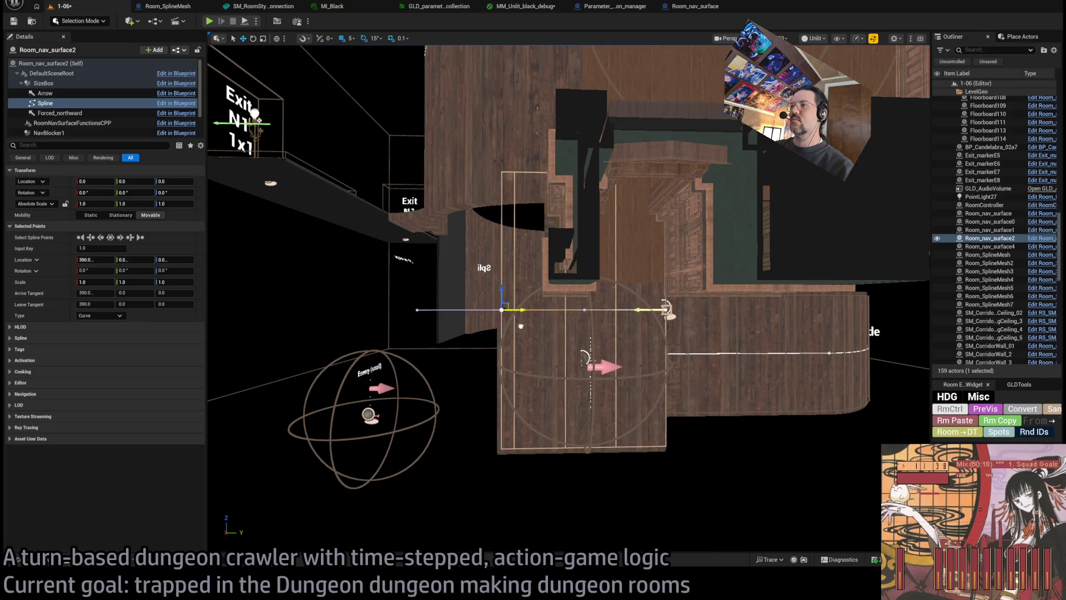
left_click_drag(523, 329, 526, 358)
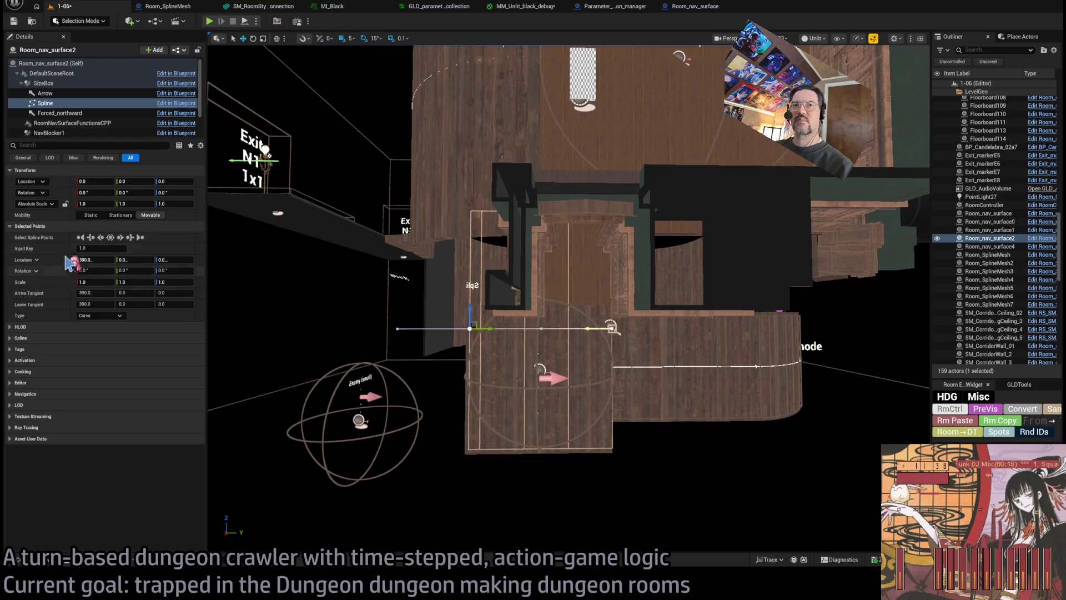
left_click(333, 198)
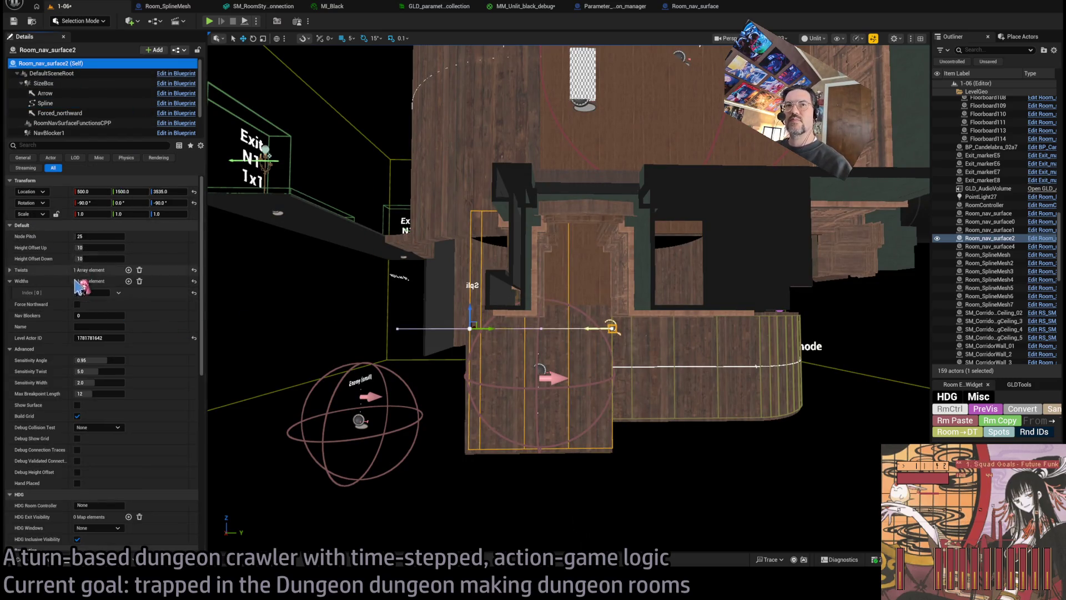
left_click_drag(89, 315, 128, 314)
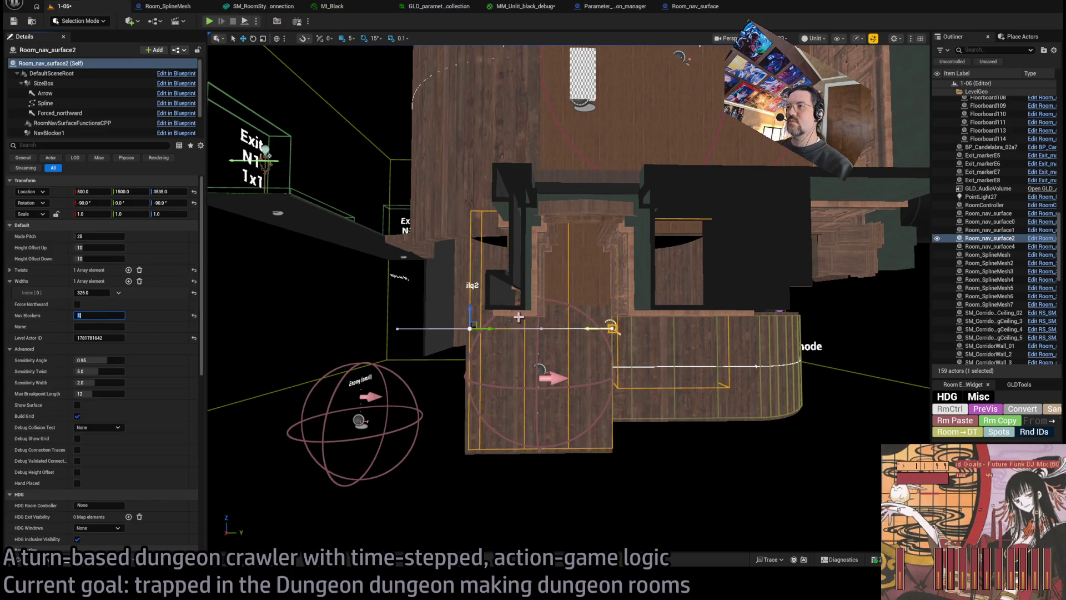
Cycle the selection through Room_nav_surface4 and Room_SplineMesh2 back to Room_nav_surface2.
left_click(49, 133)
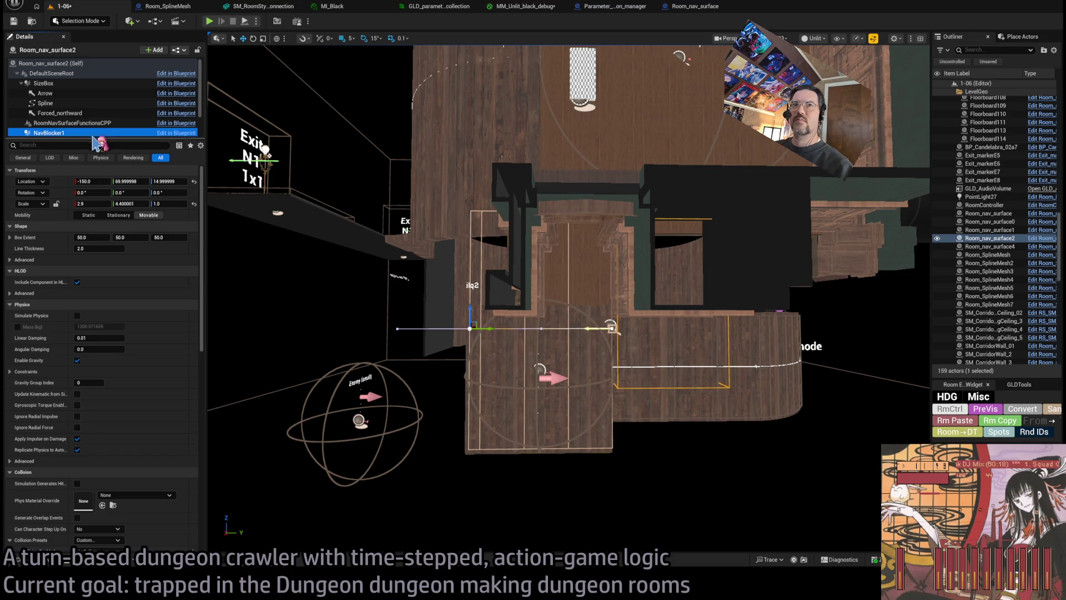
left_click_drag(485, 332, 470, 303)
left_click(46, 63)
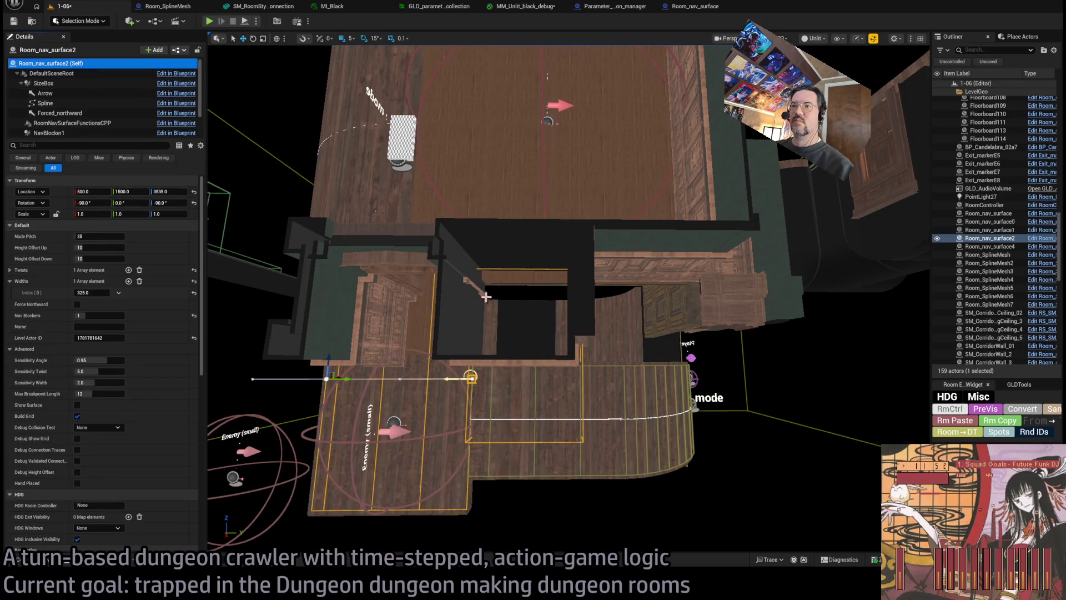
key("Escape")
left_click(582, 420)
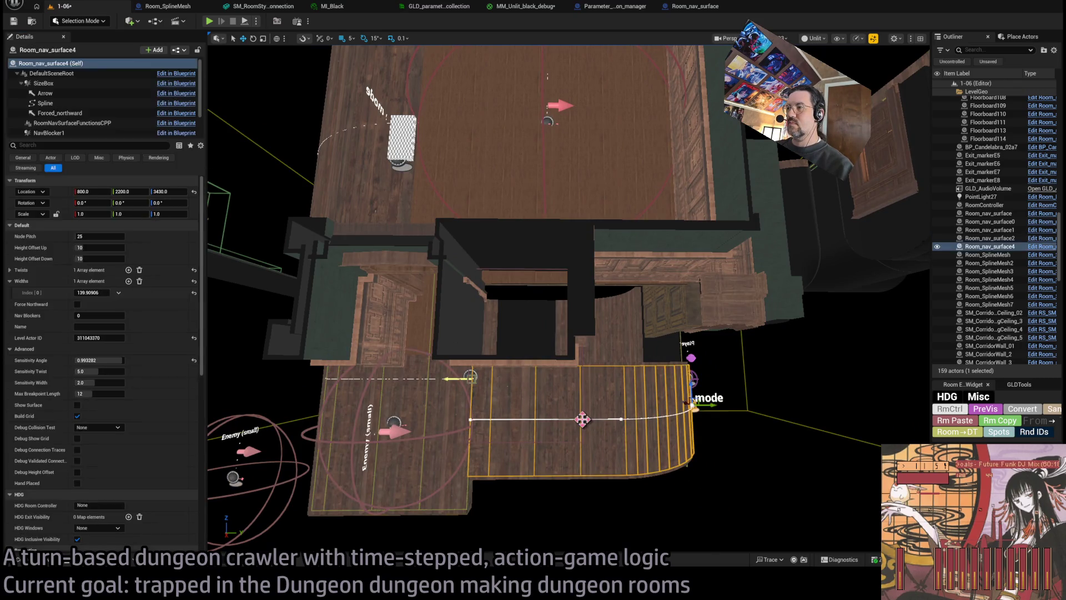
left_click(582, 416)
left_click(582, 413)
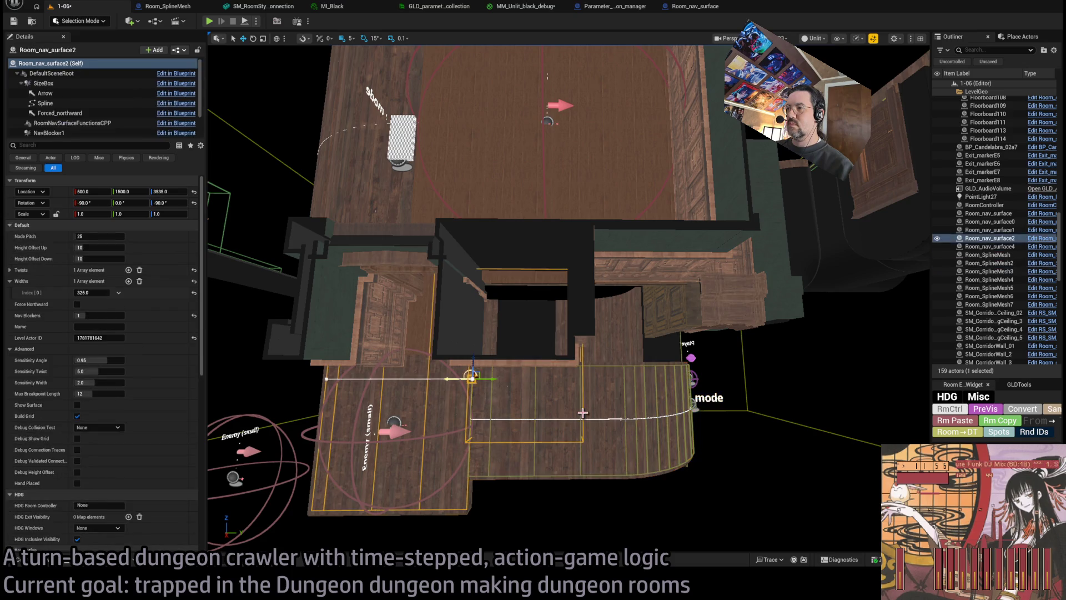
Move NavBlocker1 into the doorway gap beside the exit, around X 360, Y 205.
left_click(49, 134)
mouse_move(547, 352)
left_mouse_down()
mouse_move(463, 385)
mouse_move(496, 293)
left_mouse_up()
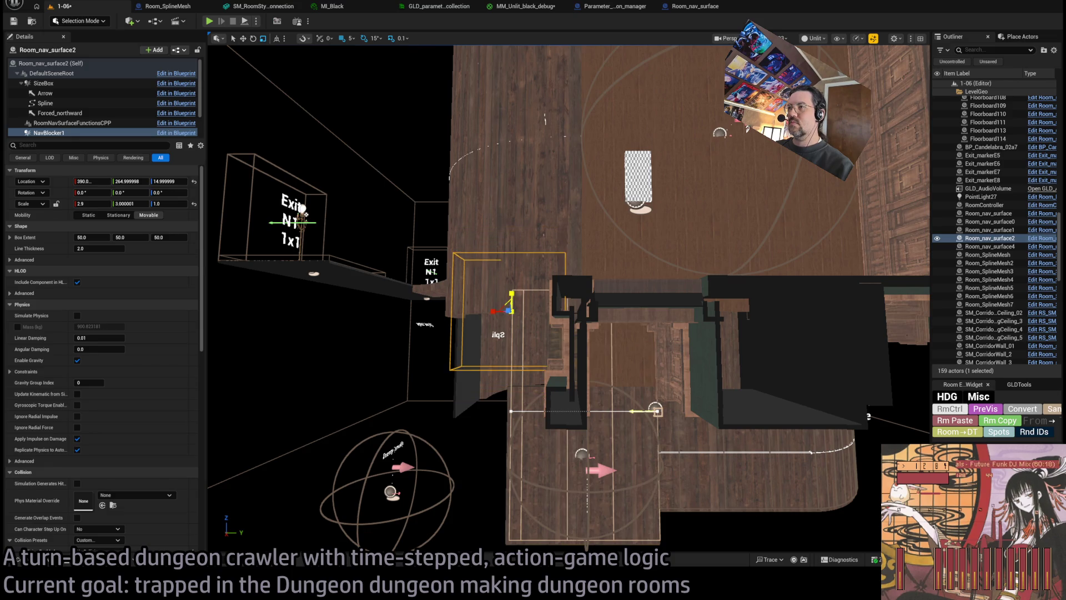
mouse_move(512, 295)
left_mouse_down()
mouse_move(512, 325)
mouse_move(503, 311)
mouse_move(519, 297)
mouse_move(511, 304)
left_mouse_up()
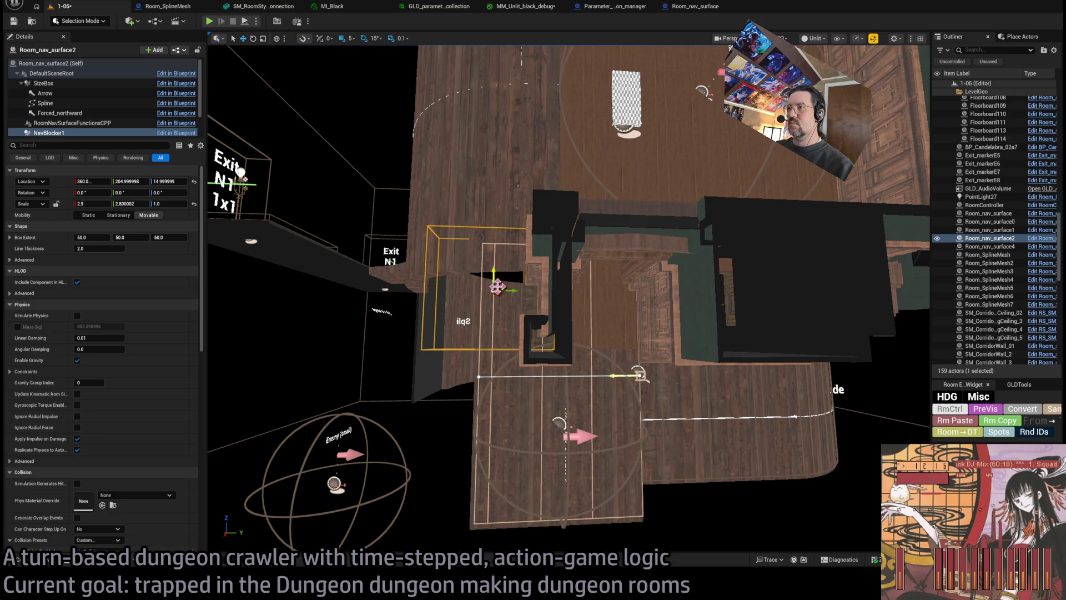
left_click(499, 287)
left_click_drag(498, 287, 463, 298)
left_click(464, 299)
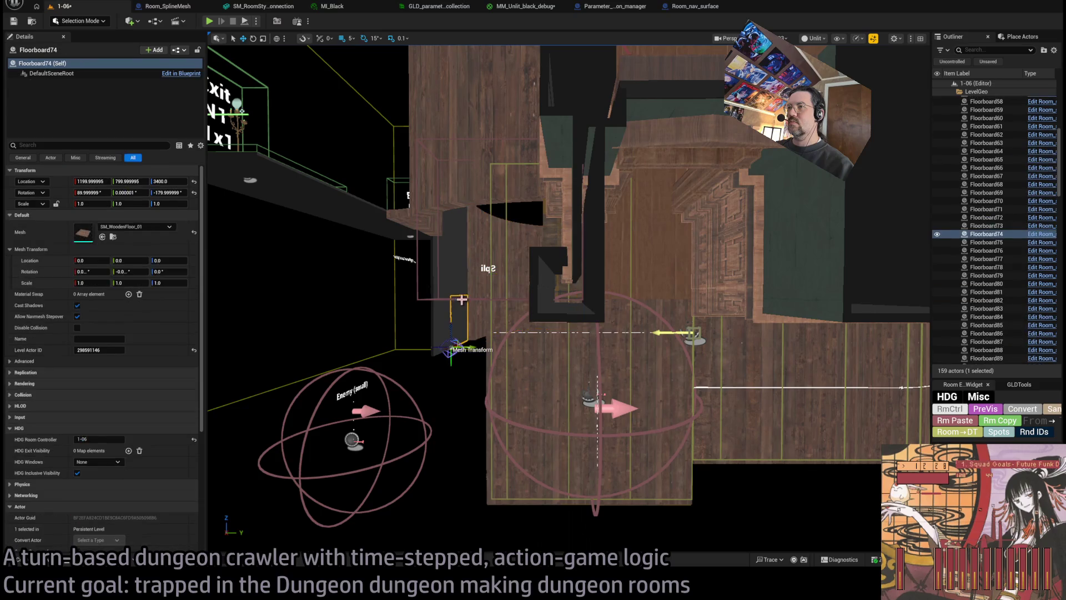
Shift NavBlocker1 to about X 330 and review Room_nav_surface2 across the whole floor.
scroll(507, 228, "down", 2)
left_click(49, 133)
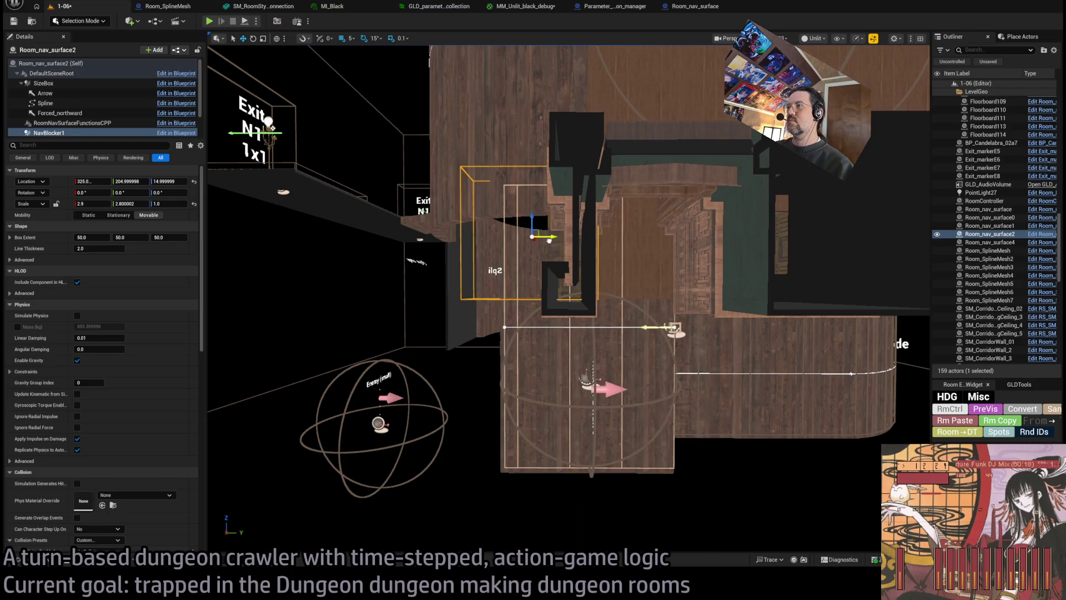
mouse_move(519, 205)
left_mouse_down()
mouse_move(528, 237)
mouse_move(517, 190)
mouse_move(469, 190)
left_mouse_up()
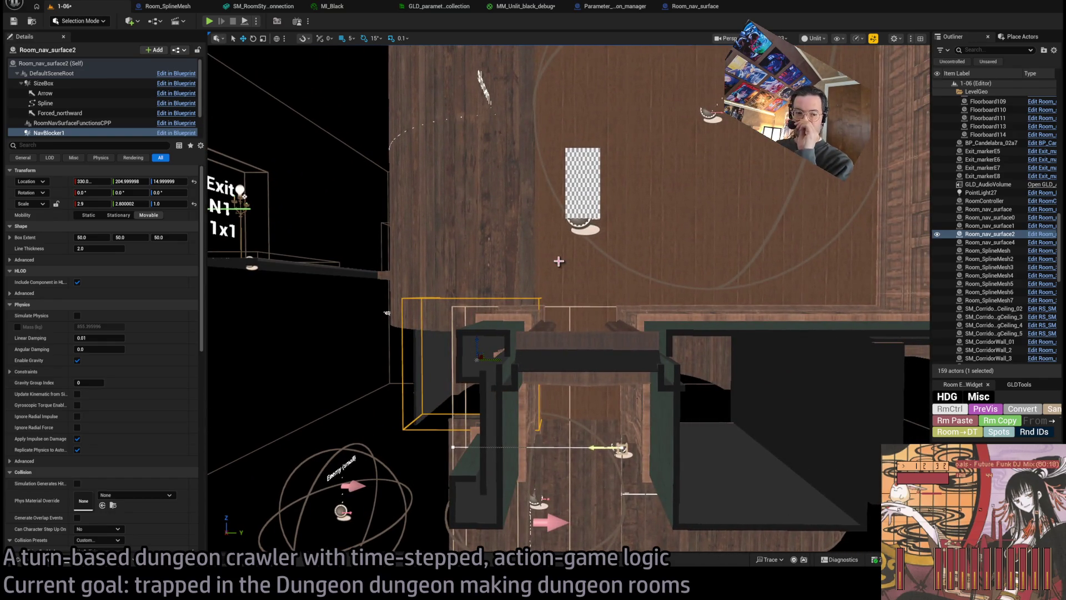
mouse_move(552, 269)
left_mouse_down()
mouse_move(552, 228)
mouse_move(659, 282)
left_mouse_up()
left_click(658, 281)
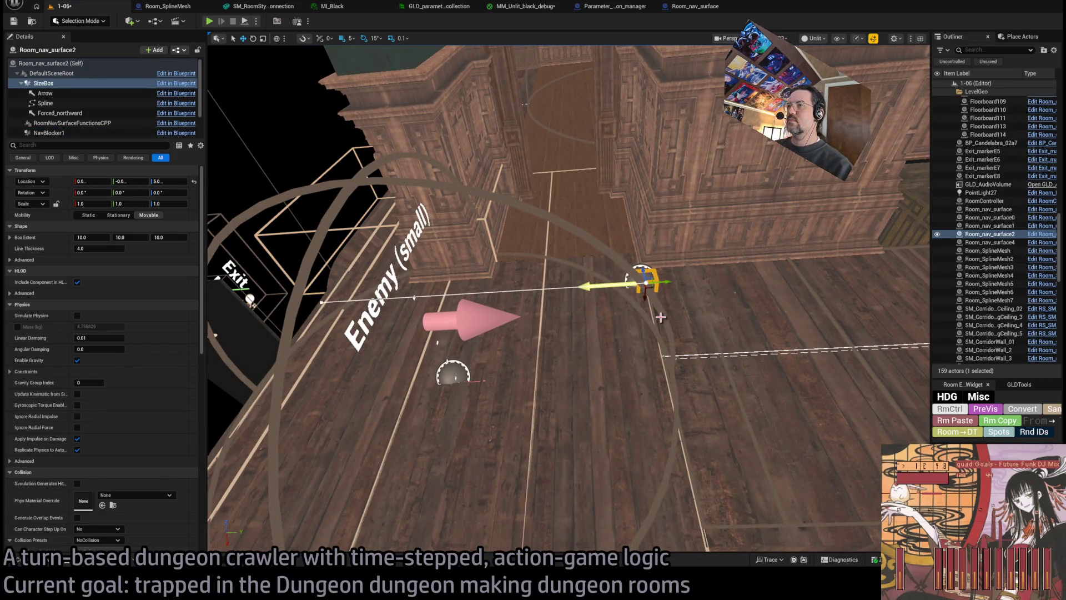
key("Escape")
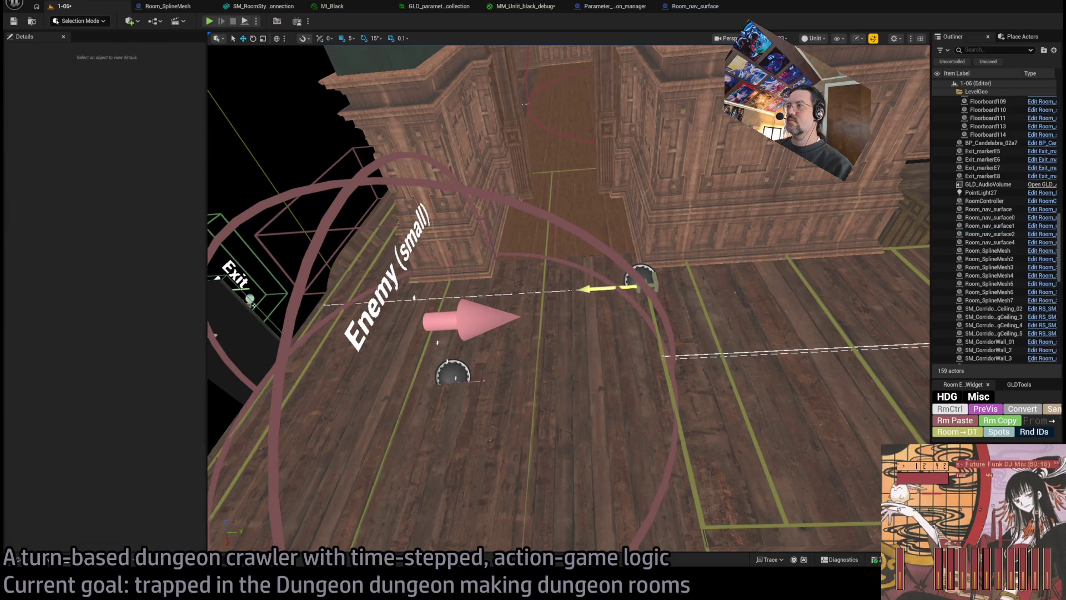
left_click(456, 312)
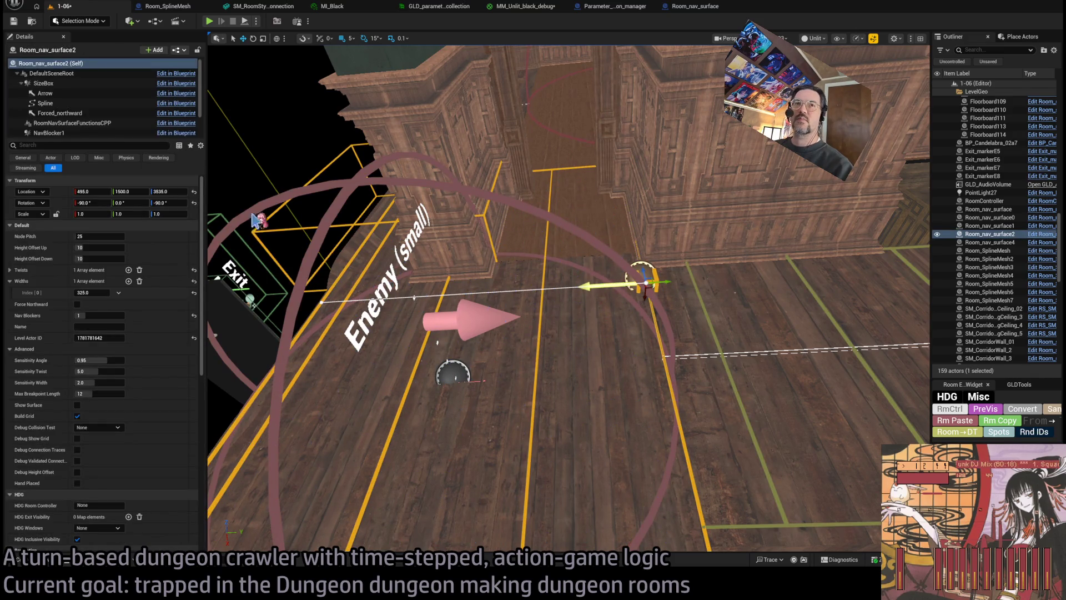
mouse_move(536, 224)
left_mouse_down()
mouse_move(536, 333)
mouse_move(532, 231)
left_mouse_up()
scroll(551, 397, "up", 1)
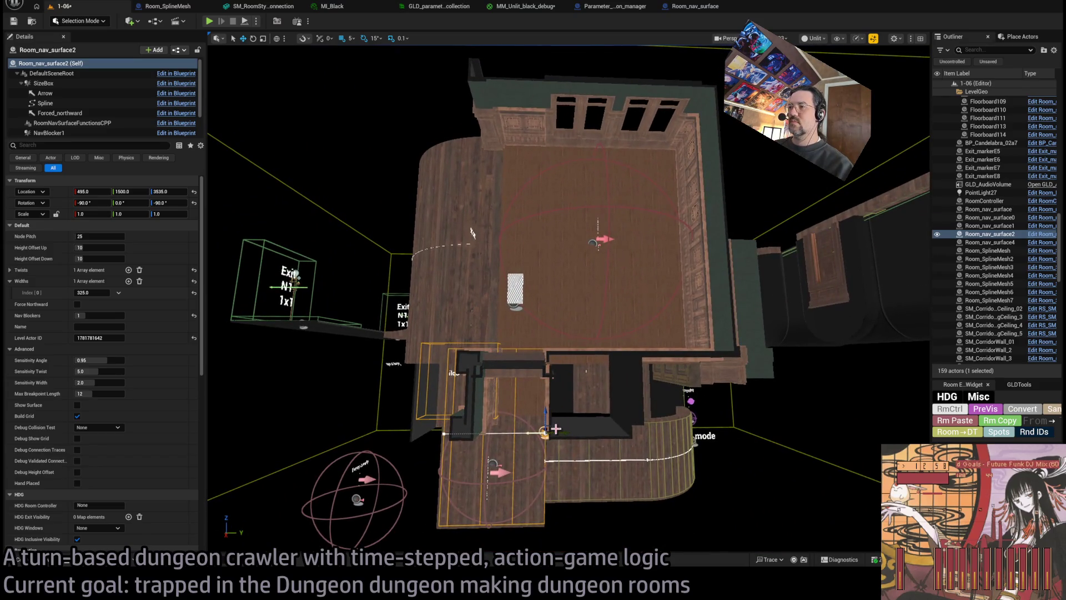
Place a copy of the nav surface in the upper room, set nav blockers to 0, and lower it slightly.
mouse_move(552, 427)
left_mouse_down()
mouse_move(655, 310)
mouse_move(677, 231)
mouse_move(686, 234)
left_mouse_up()
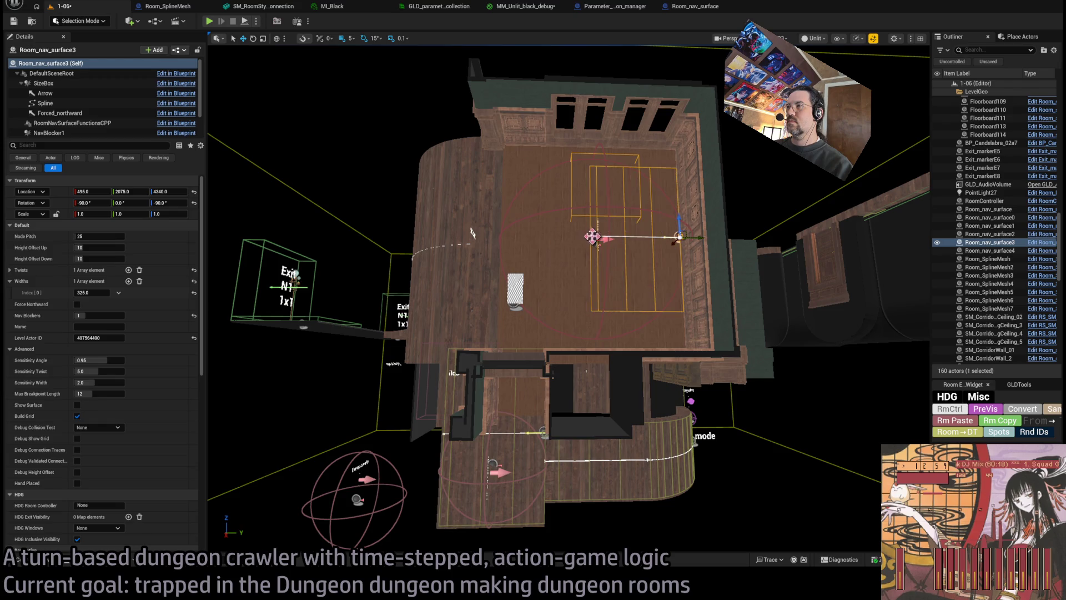
key("f")
left_click_drag(100, 317, 99, 319)
left_click_drag(673, 240, 672, 245)
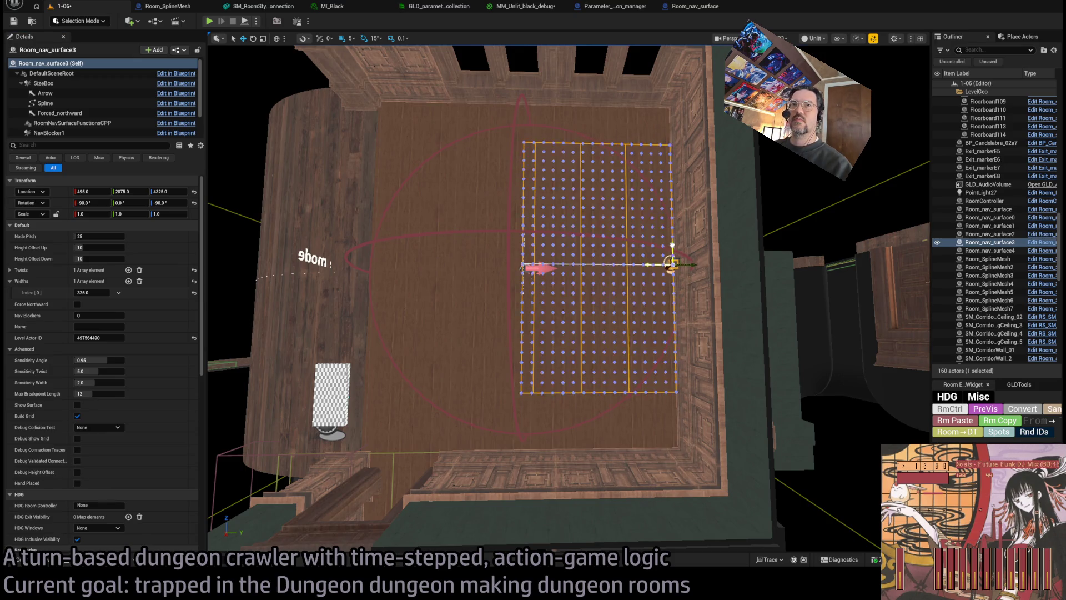
left_click_drag(672, 248, 672, 255)
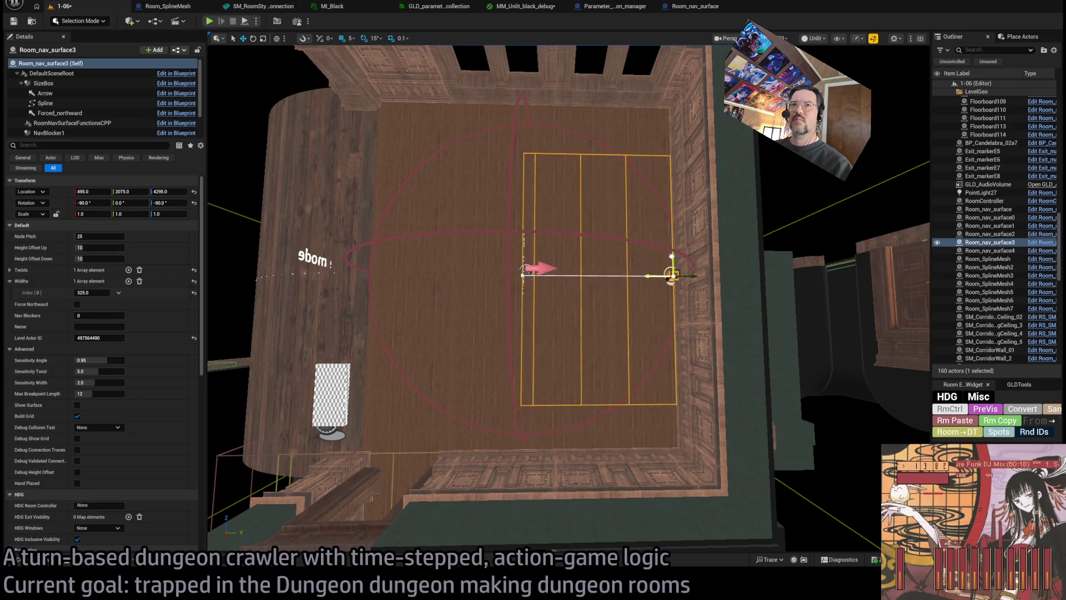
Set Room_nav_surface3's width to 440 and drag its spline end point across the room floor.
left_click_drag(96, 290, 128, 291)
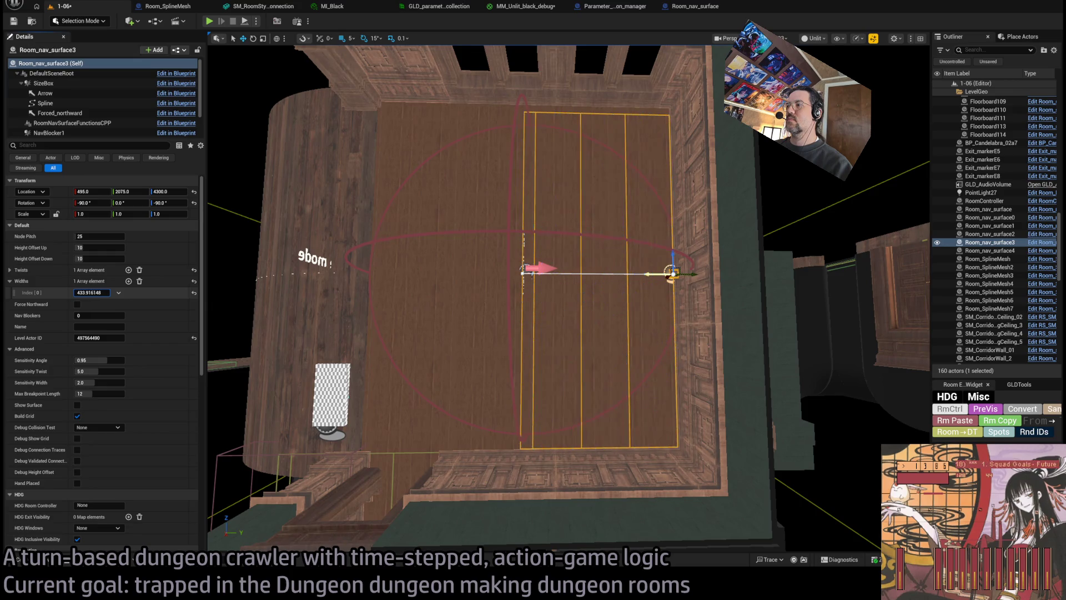
left_click(97, 291)
type("440")
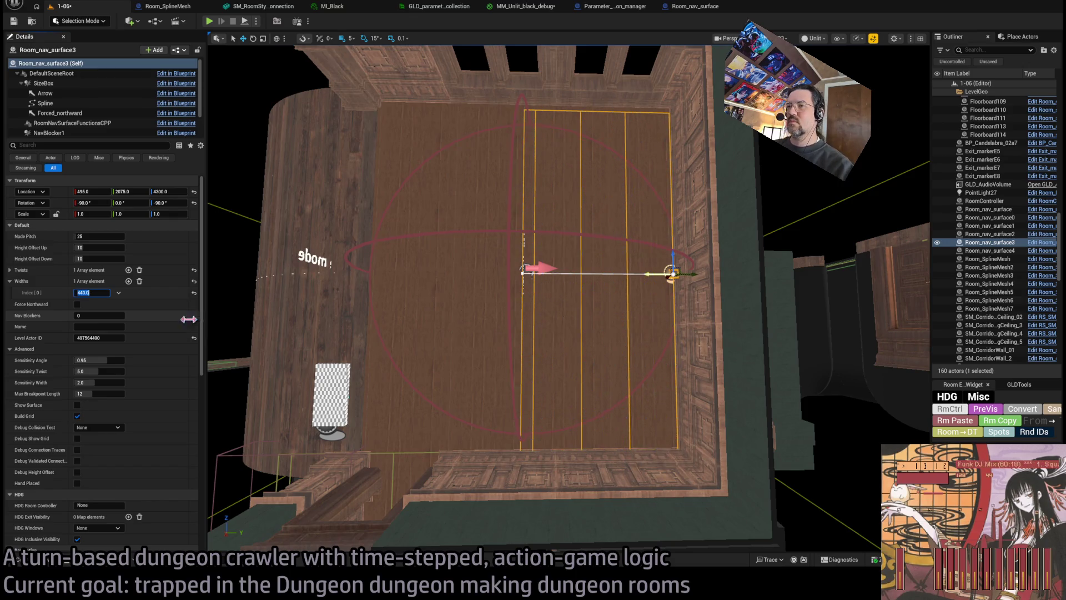
left_click(522, 274)
left_click_drag(546, 274, 391, 274)
scroll(469, 235, "up", 5)
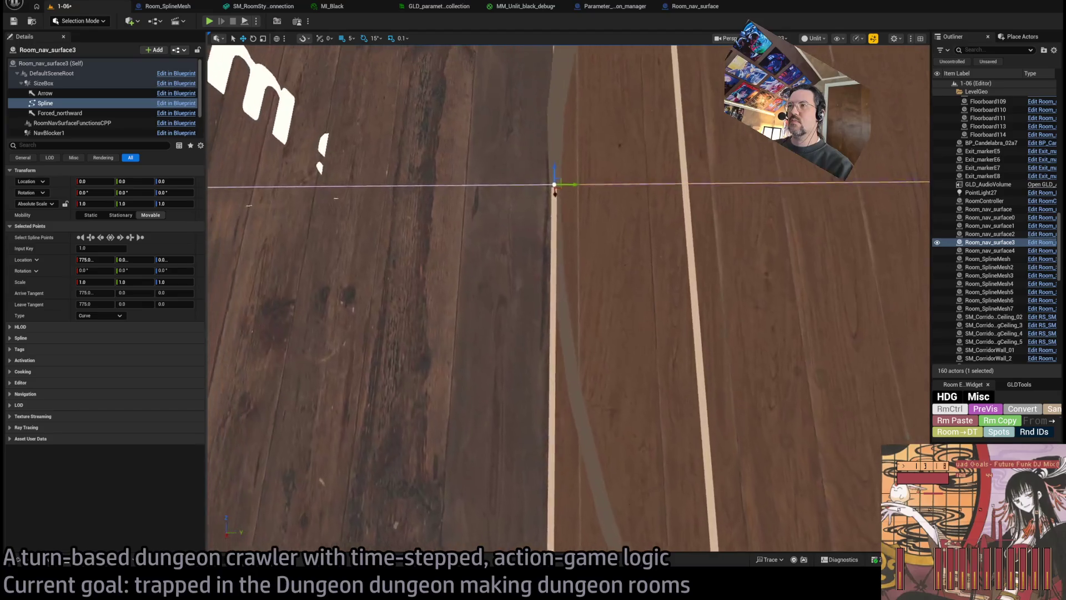
scroll(555, 192, "down", 5)
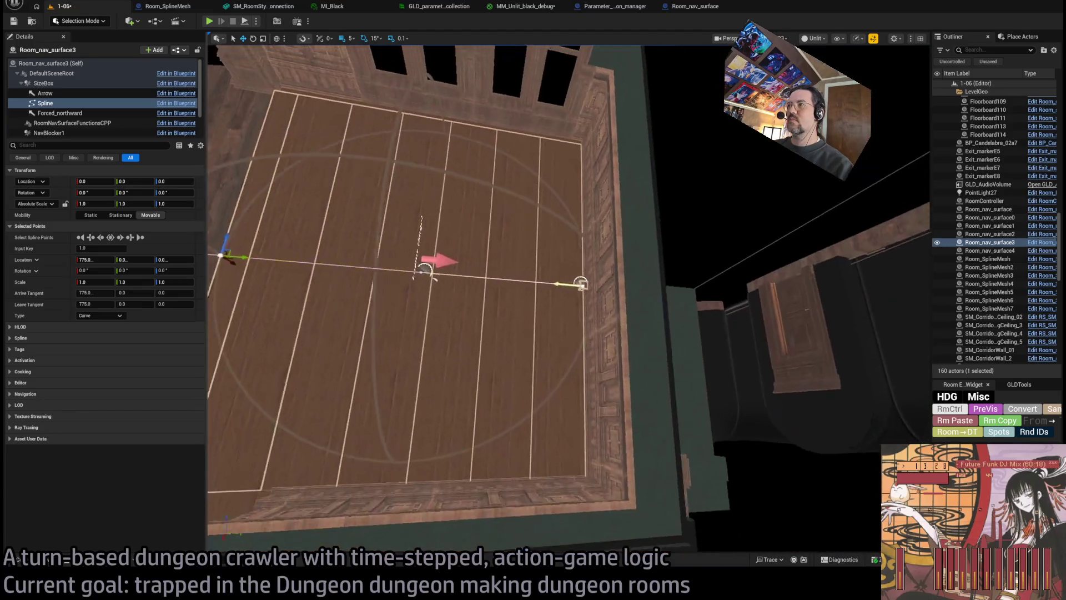
left_click_drag(609, 310, 609, 289)
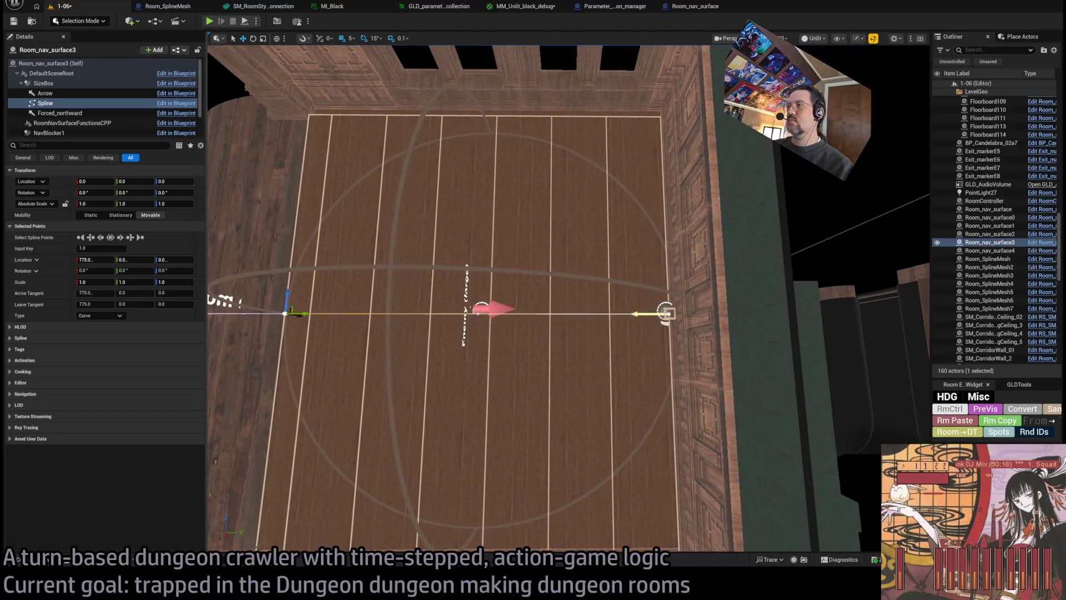
key("Escape")
left_click(555, 313)
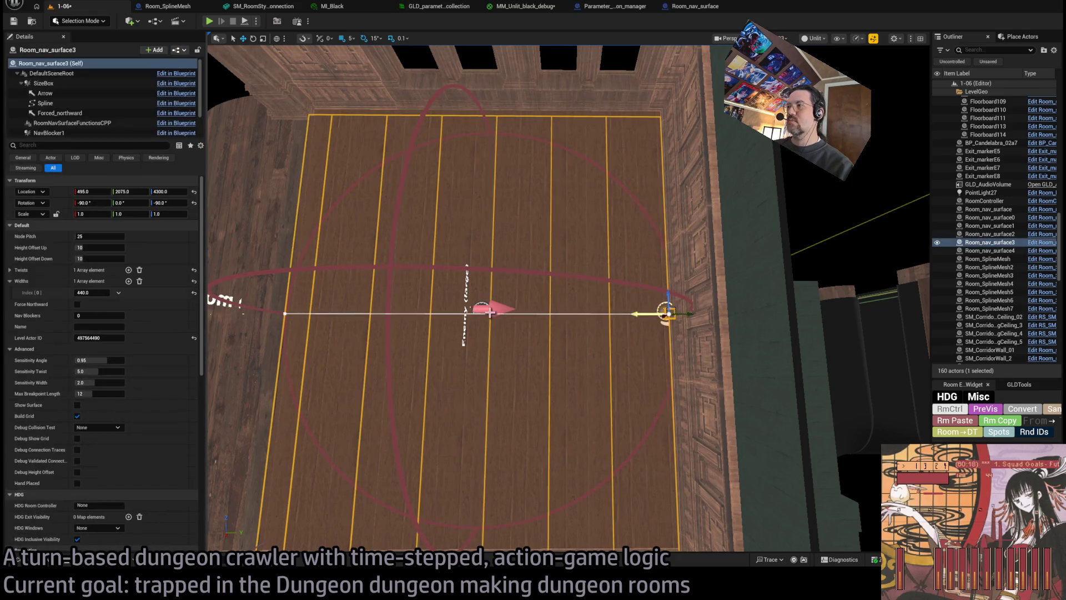
scroll(568, 300, "down", 8)
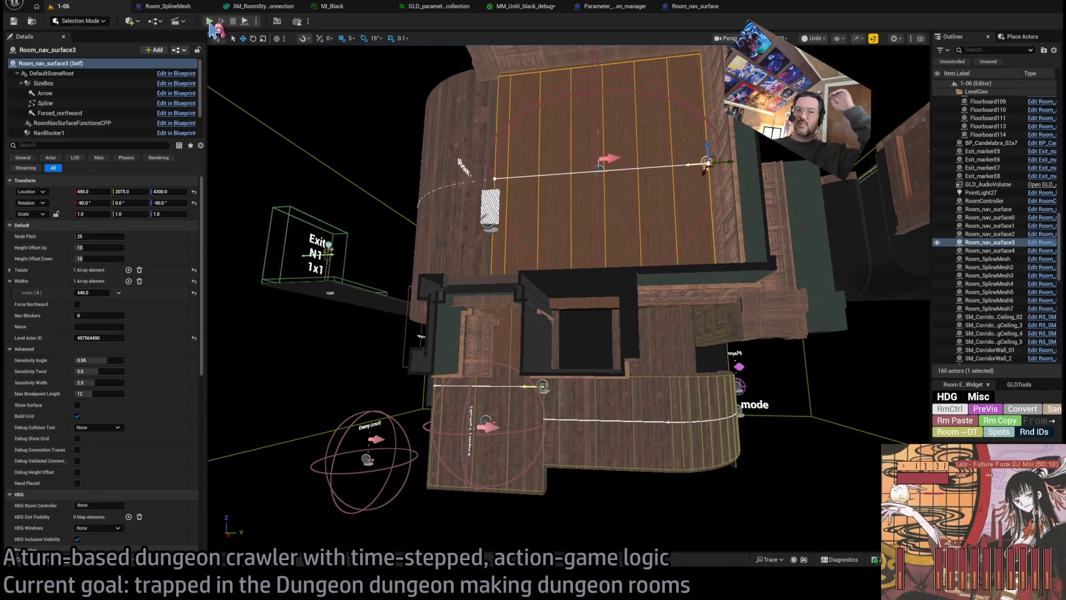
left_click(209, 23)
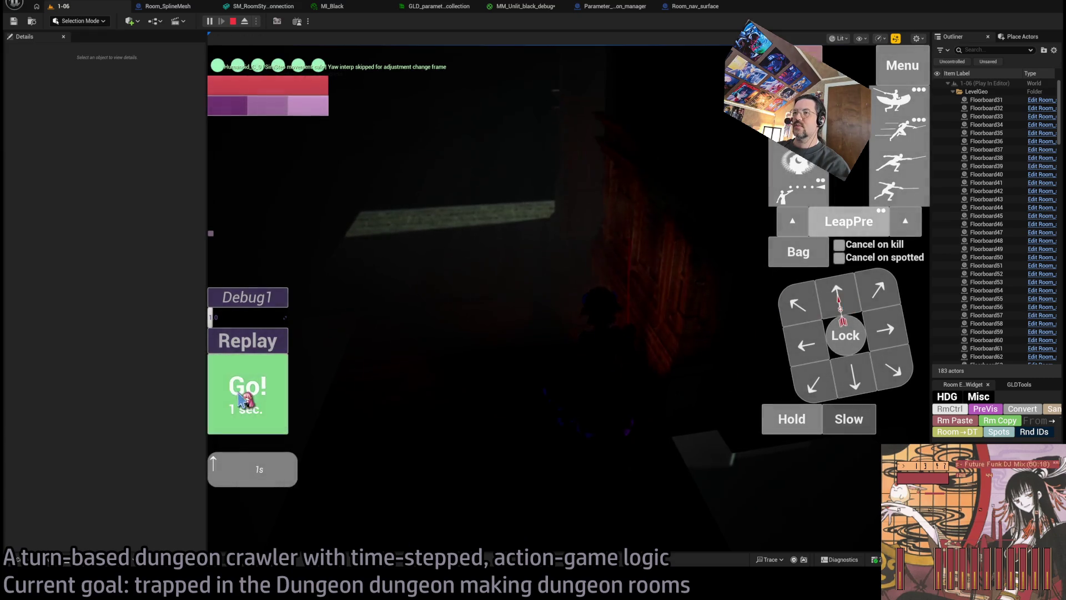
left_click(241, 399)
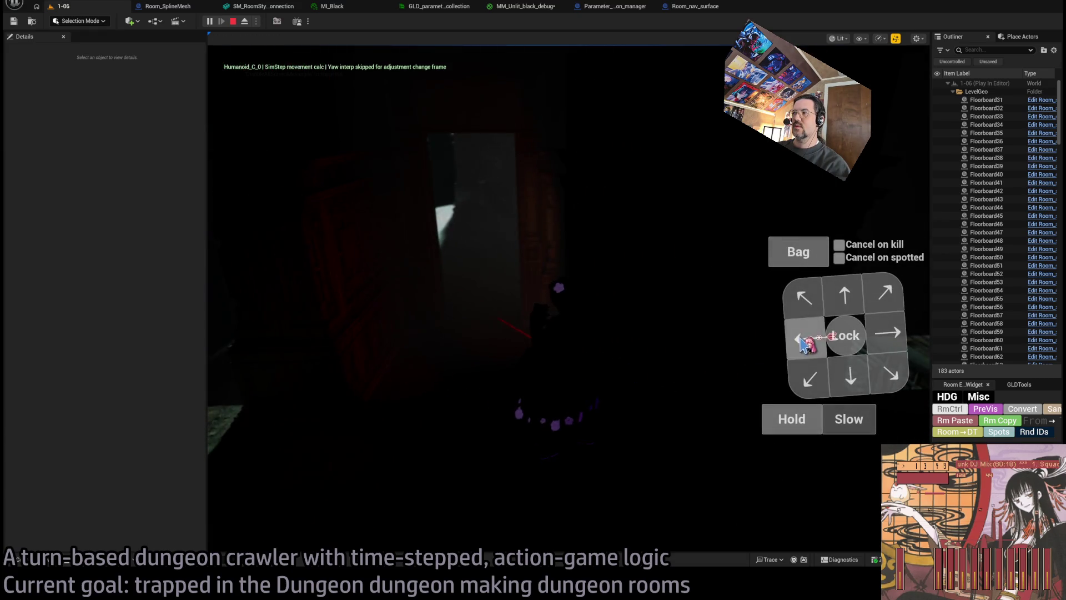
left_click(803, 344)
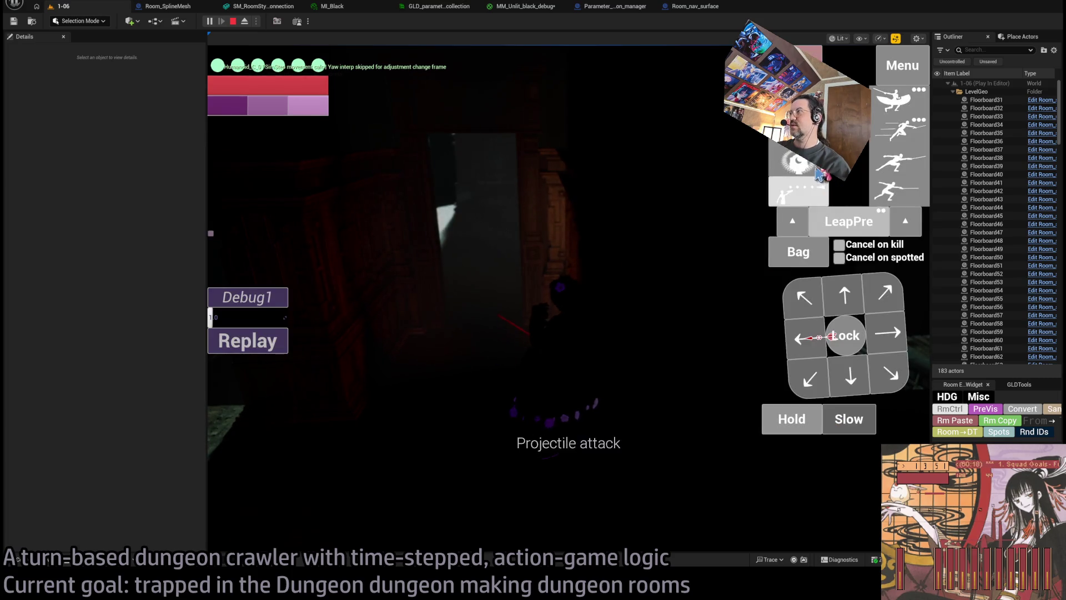
left_click(895, 183)
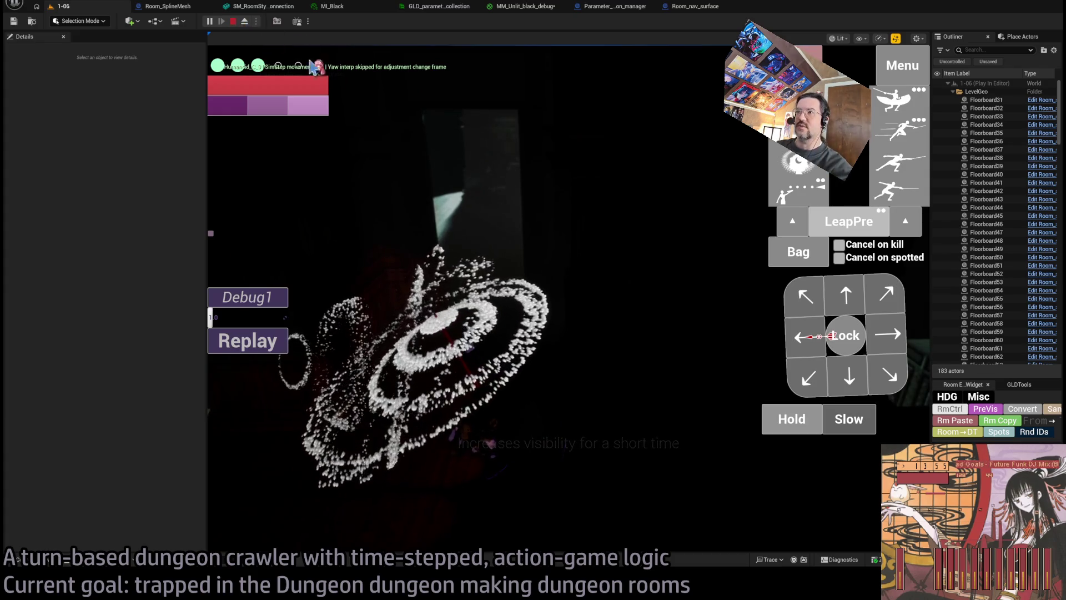
left_click(232, 21)
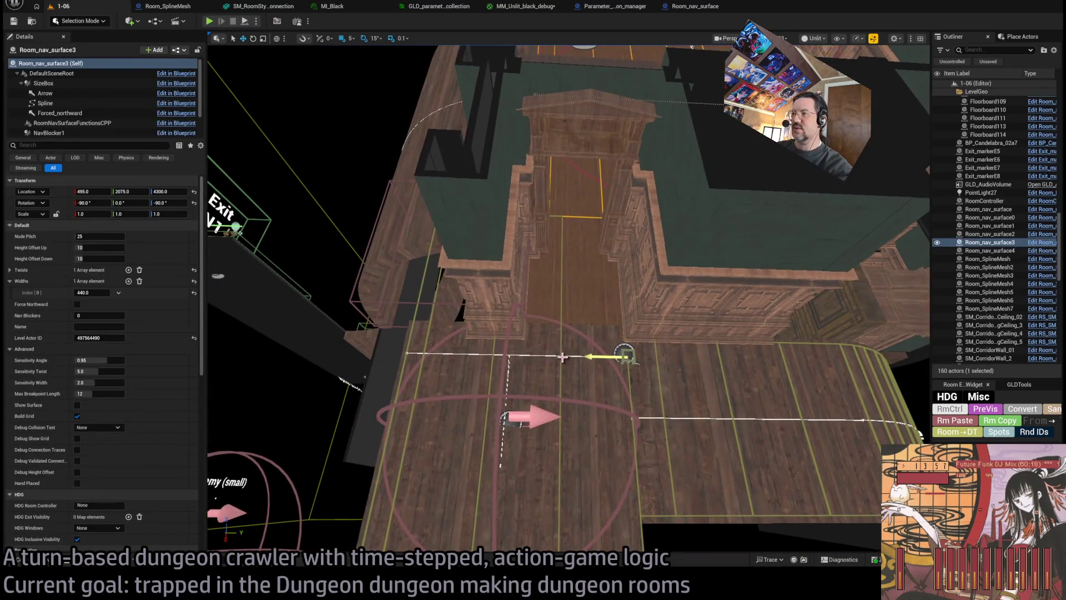
Set Room_nav_surface2's Twists Index[0] to -90.
left_click(562, 357)
scroll(566, 357, "up", 10)
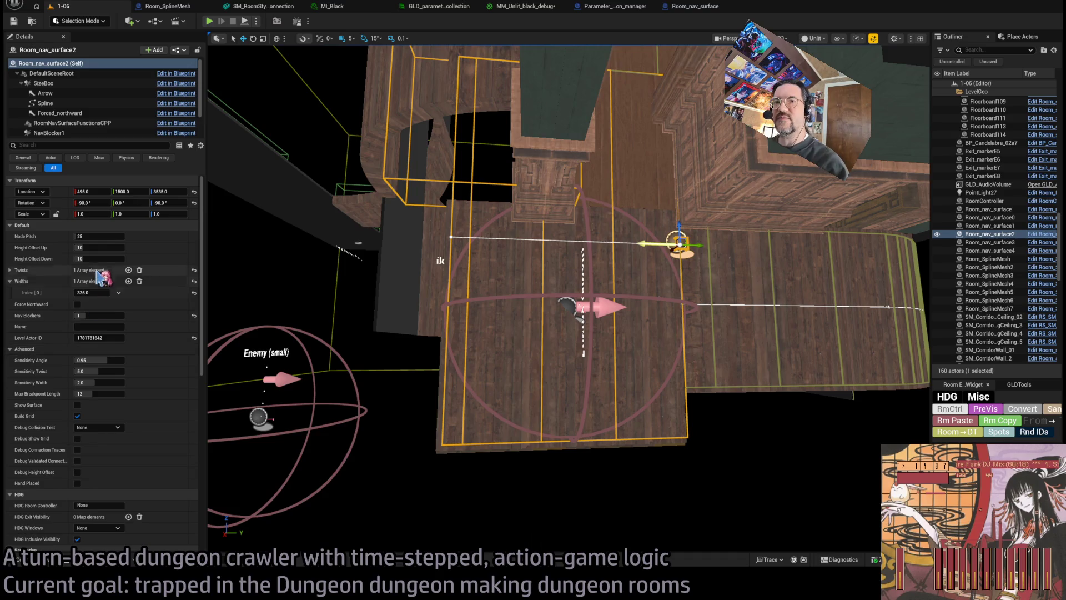
left_click(10, 269)
mouse_move(89, 281)
left_mouse_down()
mouse_move(108, 281)
mouse_move(75, 282)
left_mouse_up()
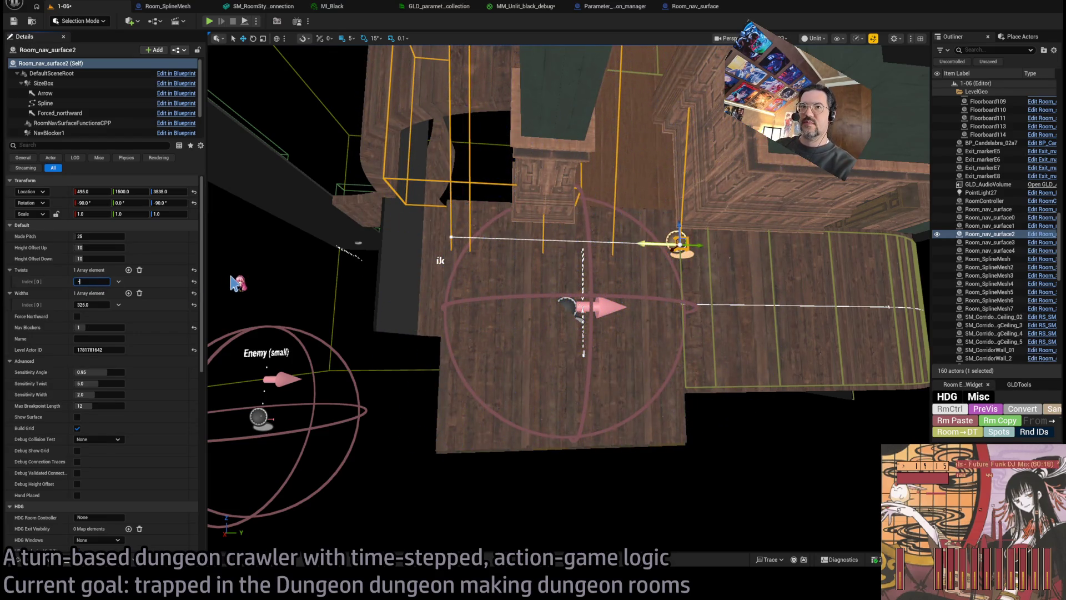
type("90")
key("Return")
Set Room_nav_surface3's Twists Index[0] to -90.
left_click_drag(509, 233, 670, 243)
left_click(670, 244)
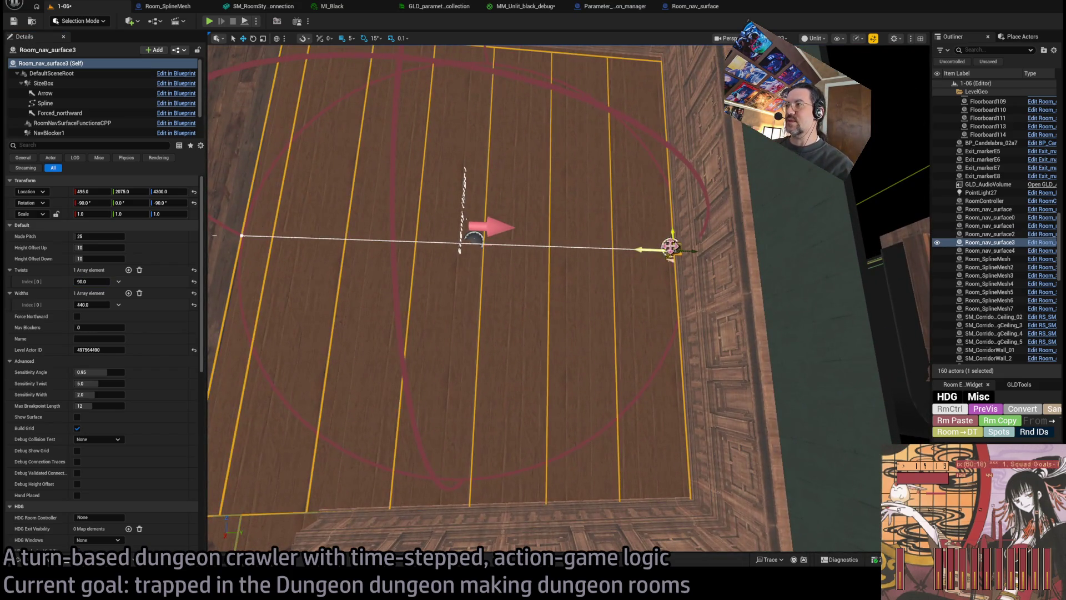
left_click_drag(94, 282, 92, 281)
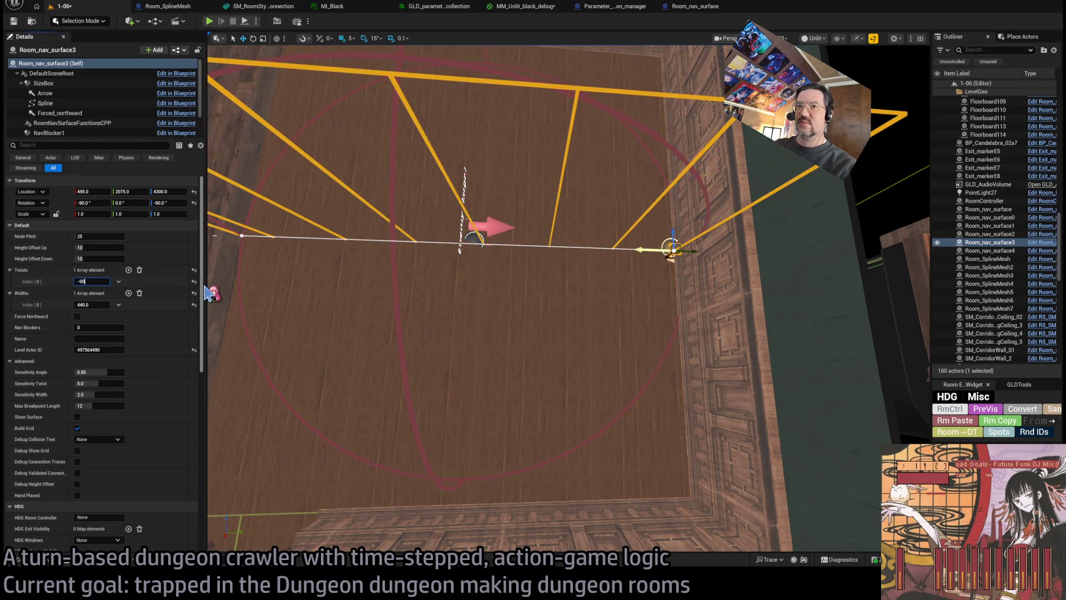
key("Return")
scroll(212, 287, "down", 10)
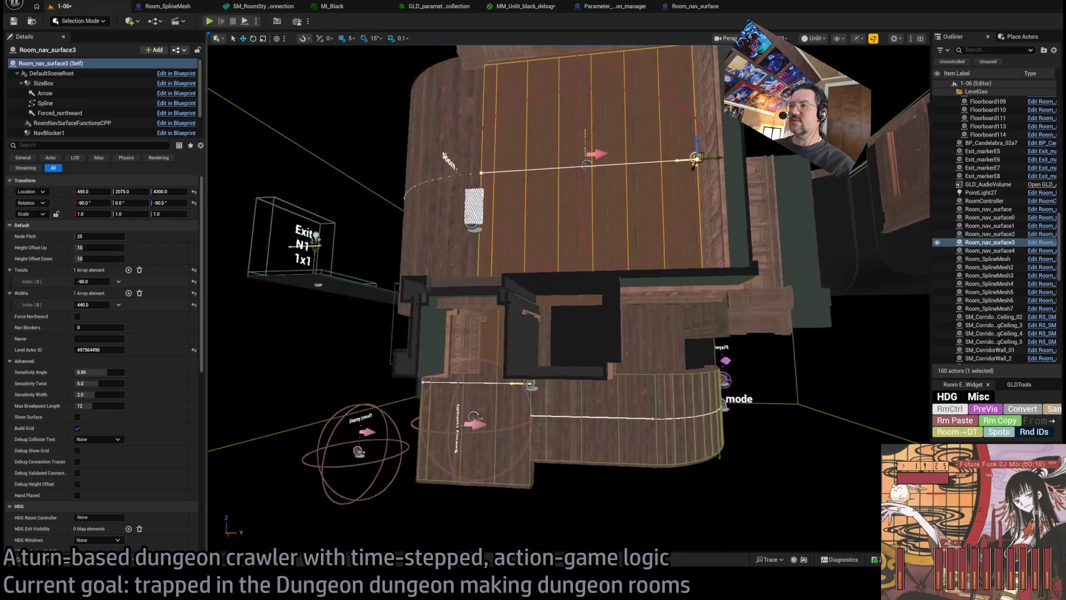
left_click(210, 22)
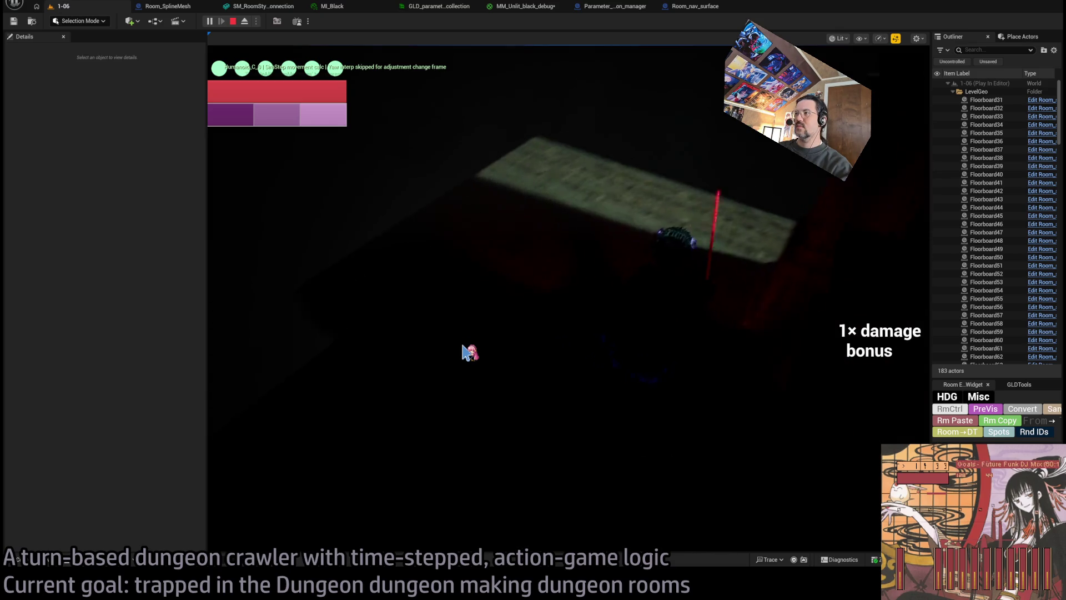
left_click(464, 352)
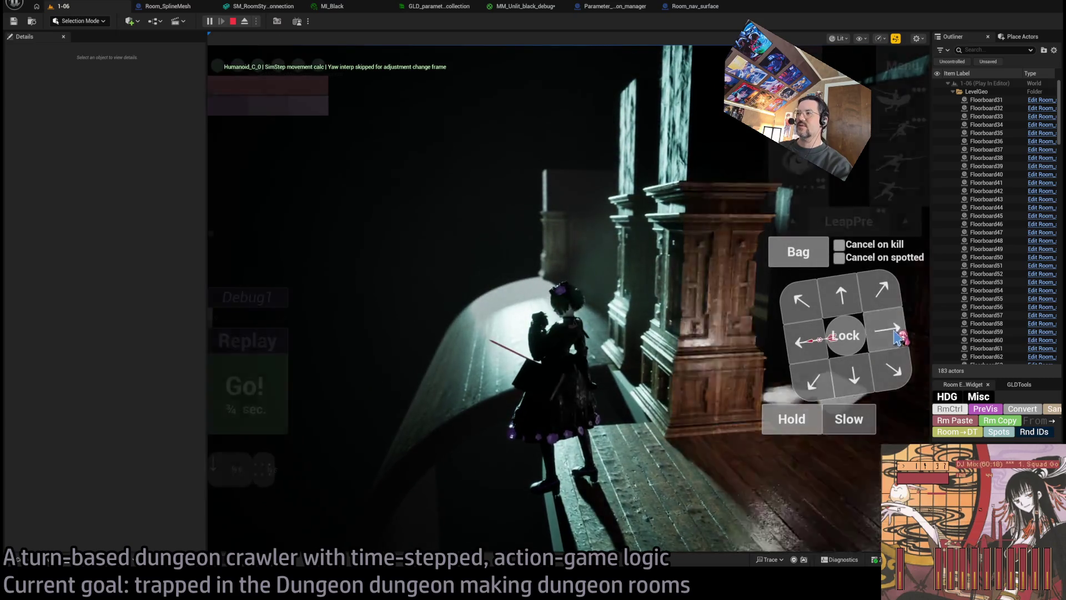
left_click(256, 413)
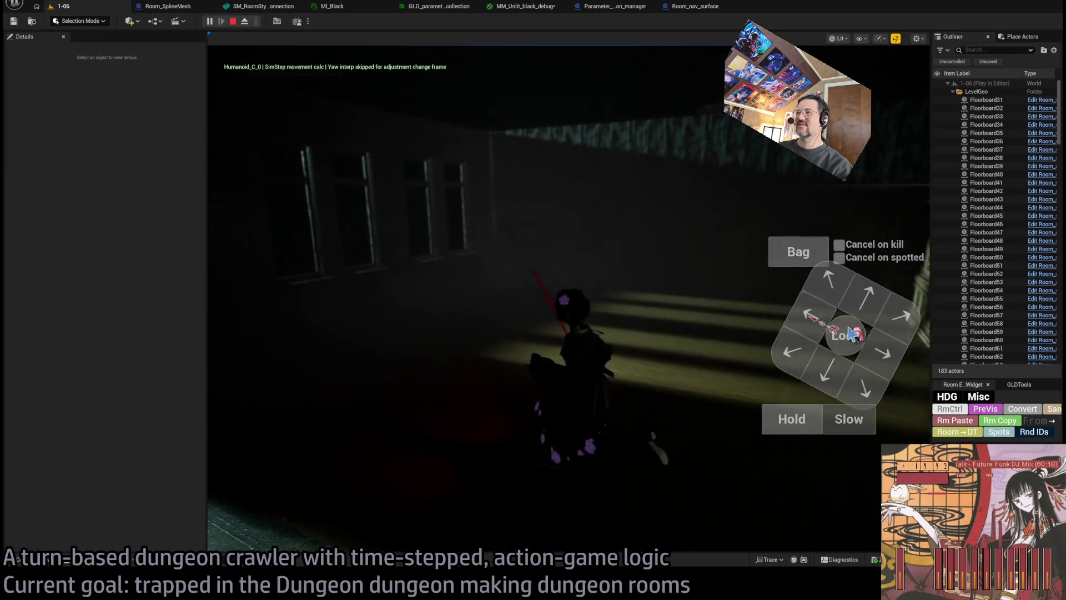
left_click(870, 300)
left_click(870, 300)
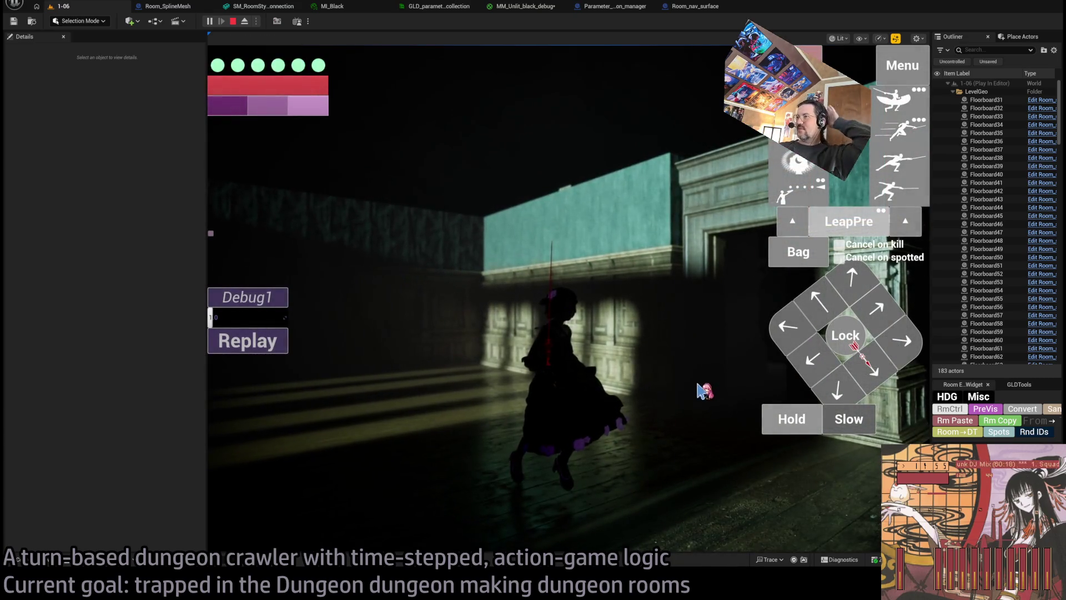
mouse_move(693, 369)
left_mouse_down()
mouse_move(486, 389)
mouse_move(452, 404)
mouse_move(701, 338)
left_mouse_up()
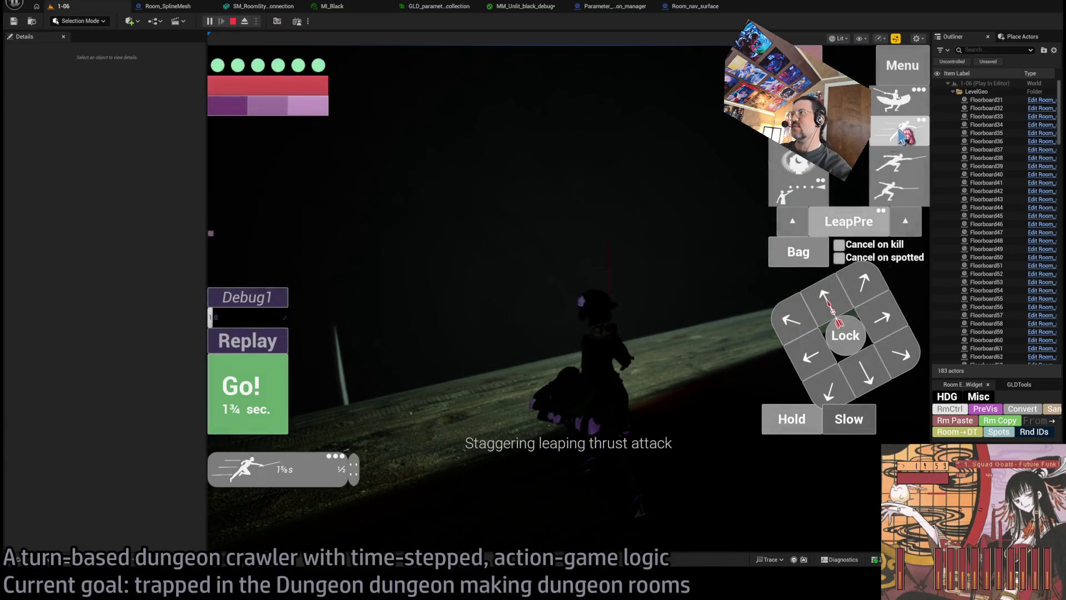
mouse_move(589, 344)
left_mouse_down()
mouse_move(487, 353)
mouse_move(641, 346)
mouse_move(592, 313)
mouse_move(609, 316)
left_mouse_up()
key("Escape")
scroll(631, 347, "down", 6)
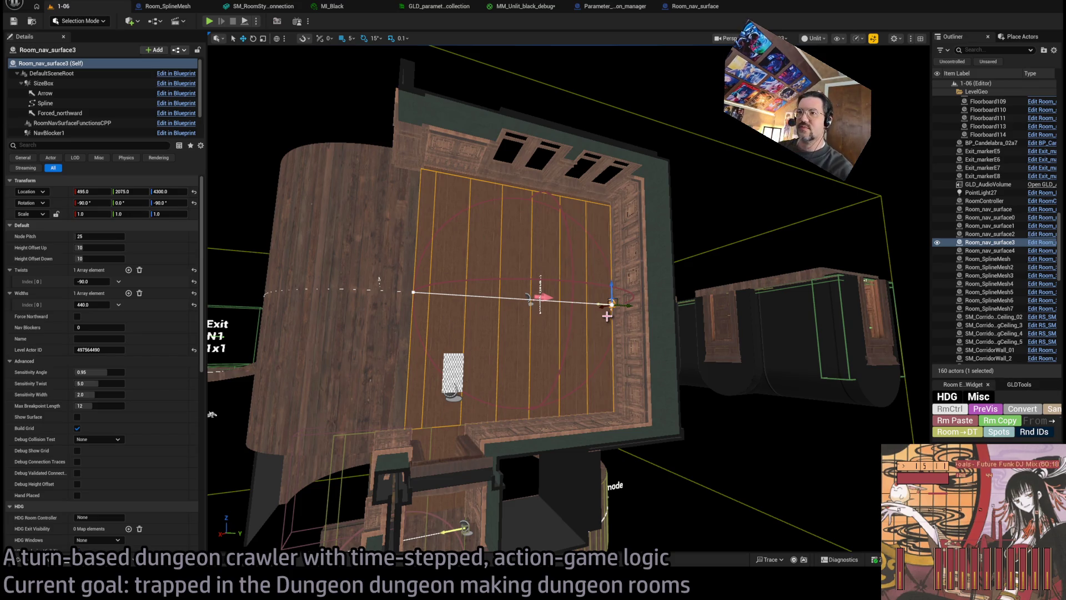
Select the curved wall Room_SplineMesh3 and orbit around the room to inspect it.
left_click(267, 388)
key("f")
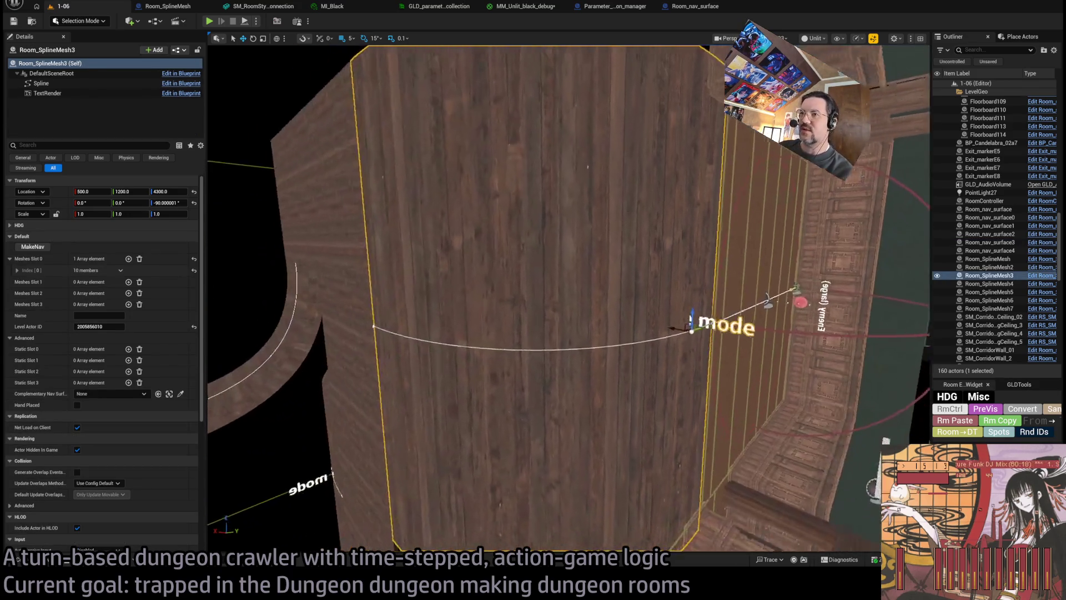
left_click_drag(555, 333, 512, 338)
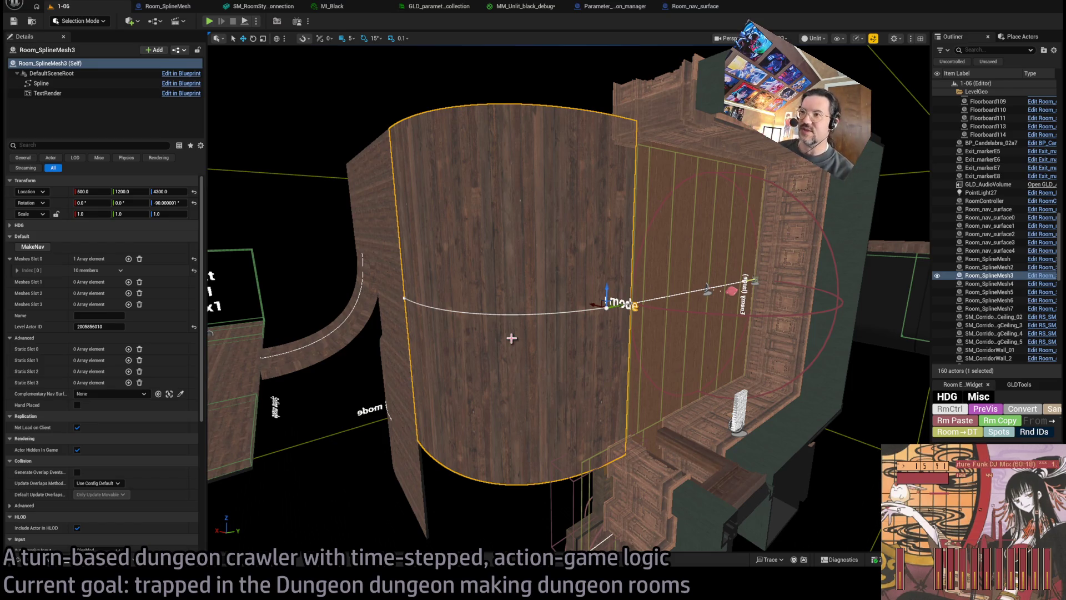
mouse_move(648, 293)
left_mouse_down()
mouse_move(462, 394)
mouse_move(676, 288)
mouse_move(414, 311)
mouse_move(420, 294)
mouse_move(668, 298)
left_mouse_up()
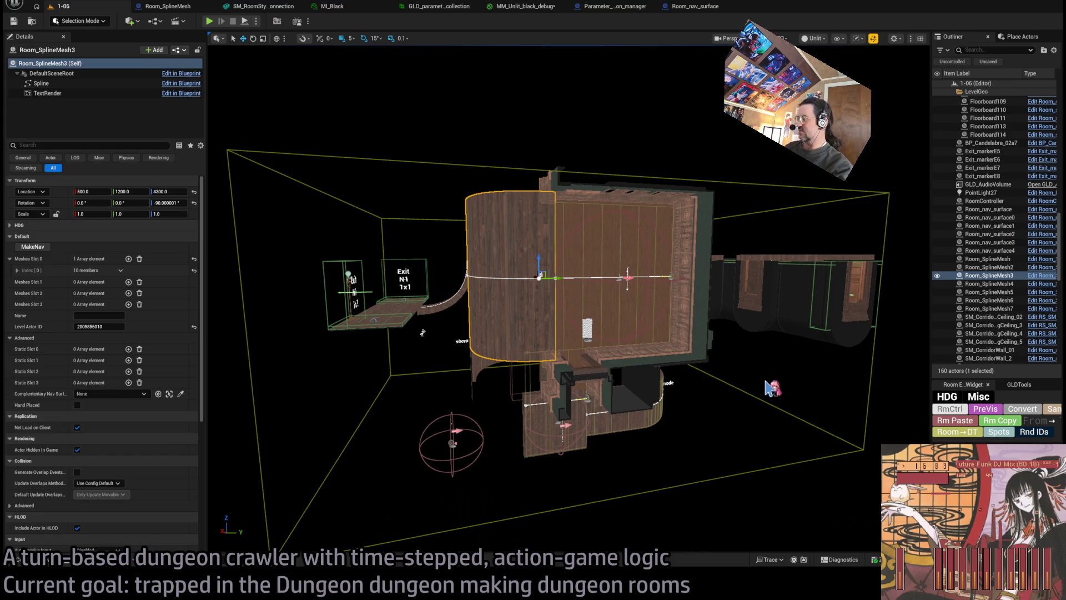
left_click_drag(760, 378, 725, 282)
left_click_drag(388, 411, 383, 404)
scroll(384, 404, "down", 5)
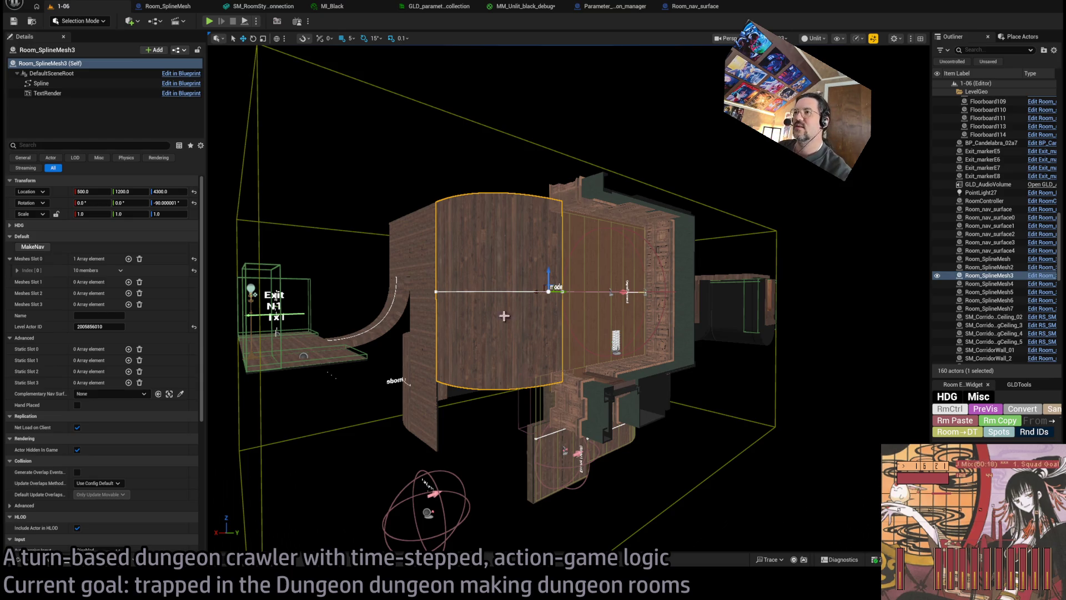
left_click_drag(413, 301, 407, 312)
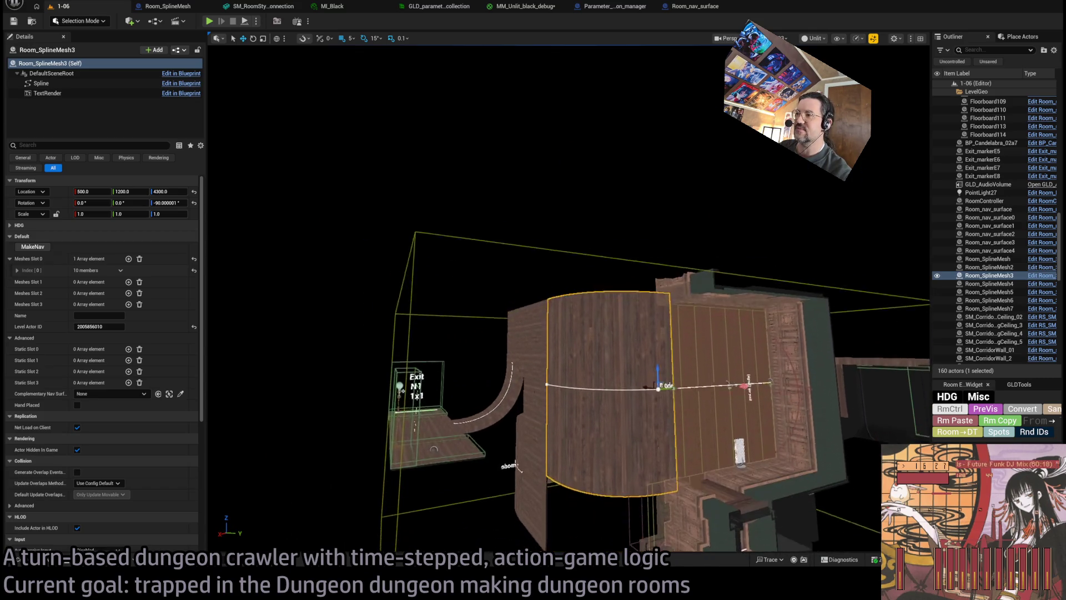
scroll(405, 400, "up", 8)
left_click_drag(404, 400, 448, 411)
mouse_move(862, 268)
left_mouse_down()
mouse_move(500, 302)
mouse_move(431, 375)
mouse_move(431, 399)
left_mouse_up()
Generate complementary nav surface Room_nav_surface6 for the wall and pick its spline's first point.
left_click(862, 268)
left_click(500, 302)
left_click(33, 248)
left_click_drag(326, 331, 444, 332)
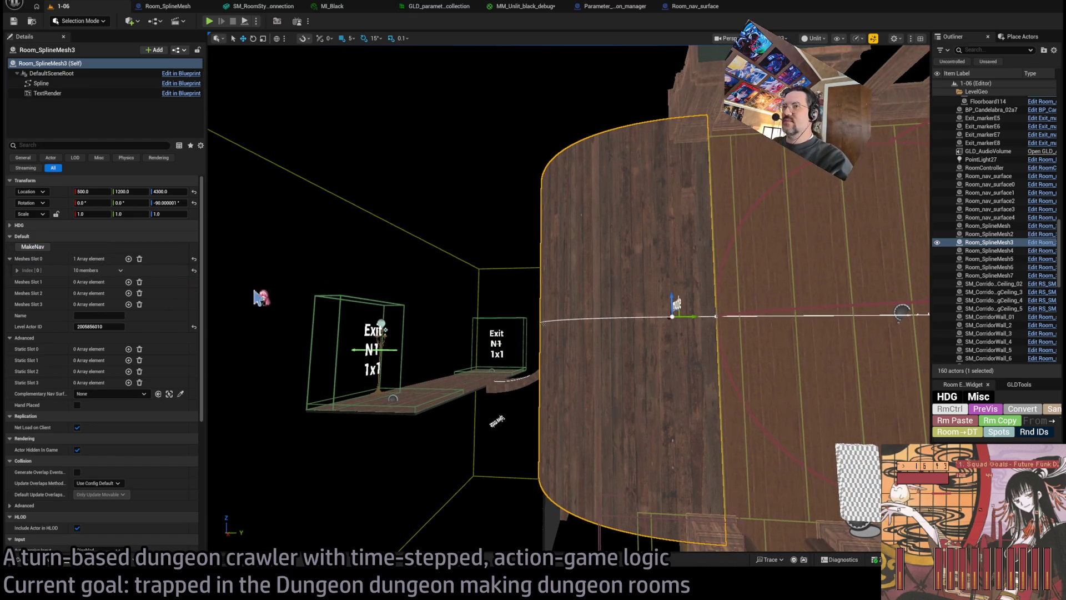
left_click(34, 248)
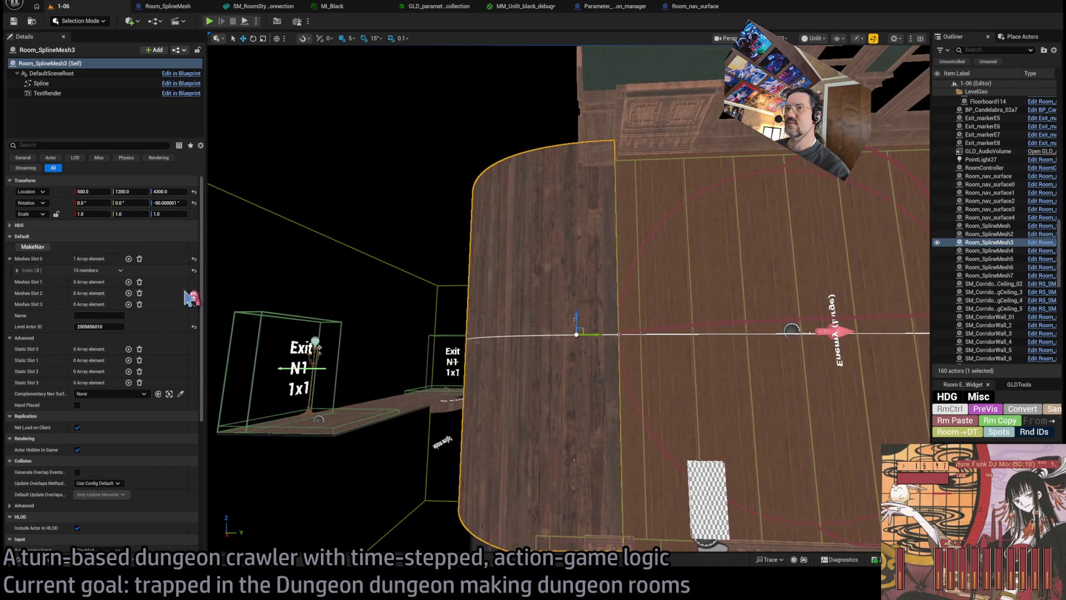
left_click(40, 251)
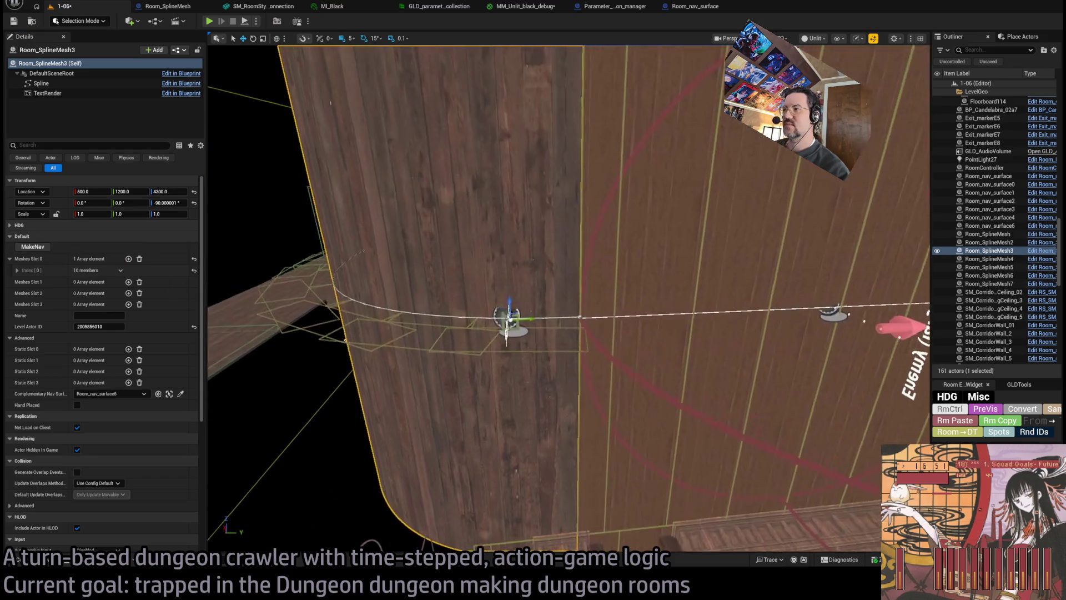
left_click(586, 333)
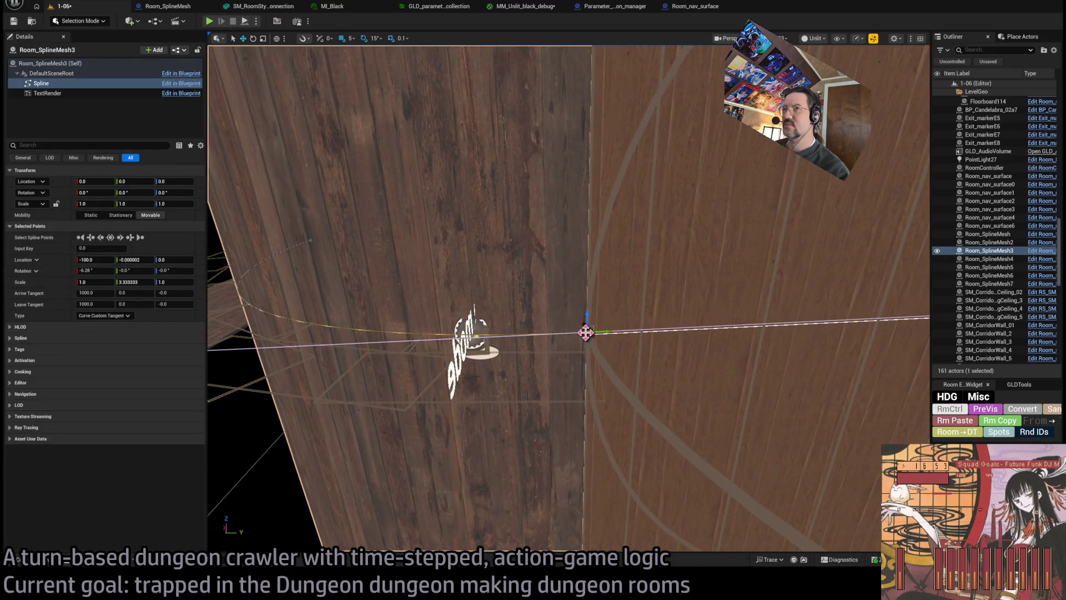
Nudge the first spline point along Y and set the second point's X location to 405.
left_click_drag(580, 348, 547, 320)
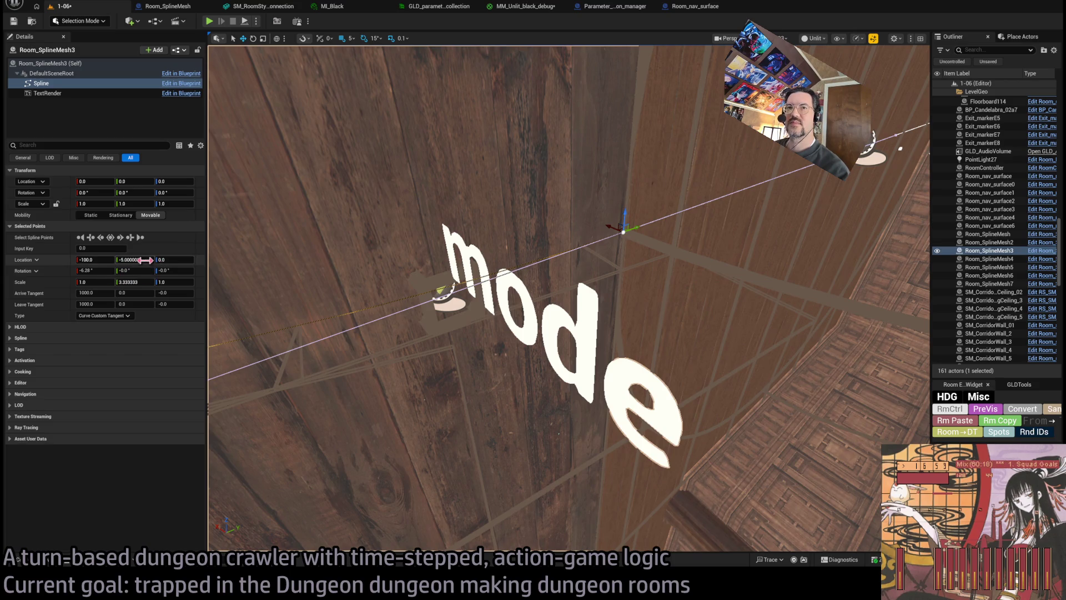
mouse_move(441, 303)
left_mouse_down()
mouse_move(411, 291)
mouse_move(442, 304)
left_mouse_up()
left_click(557, 283)
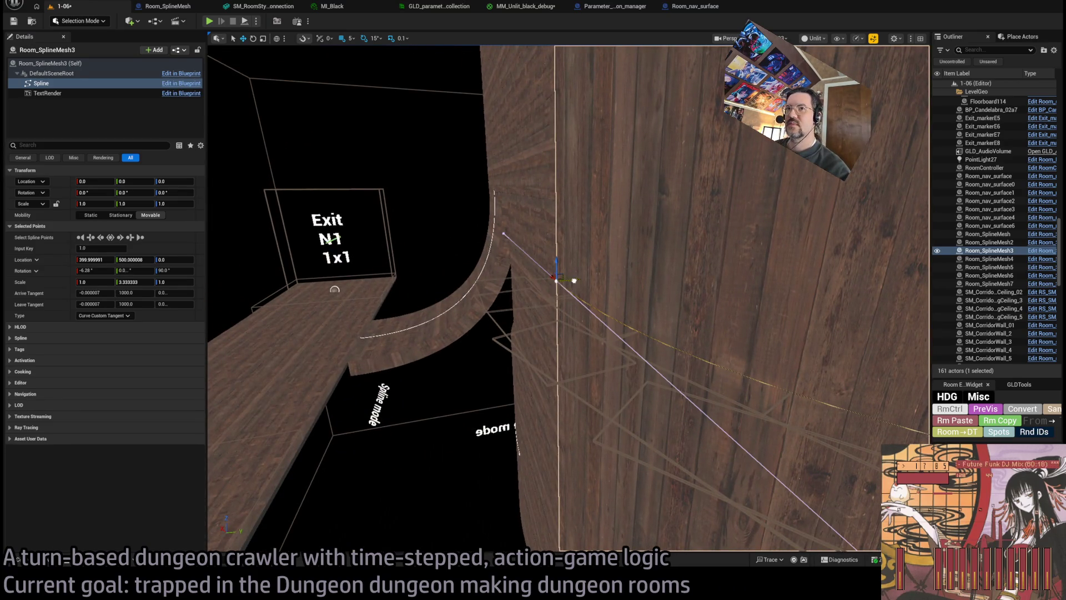
left_click_drag(574, 280, 570, 281)
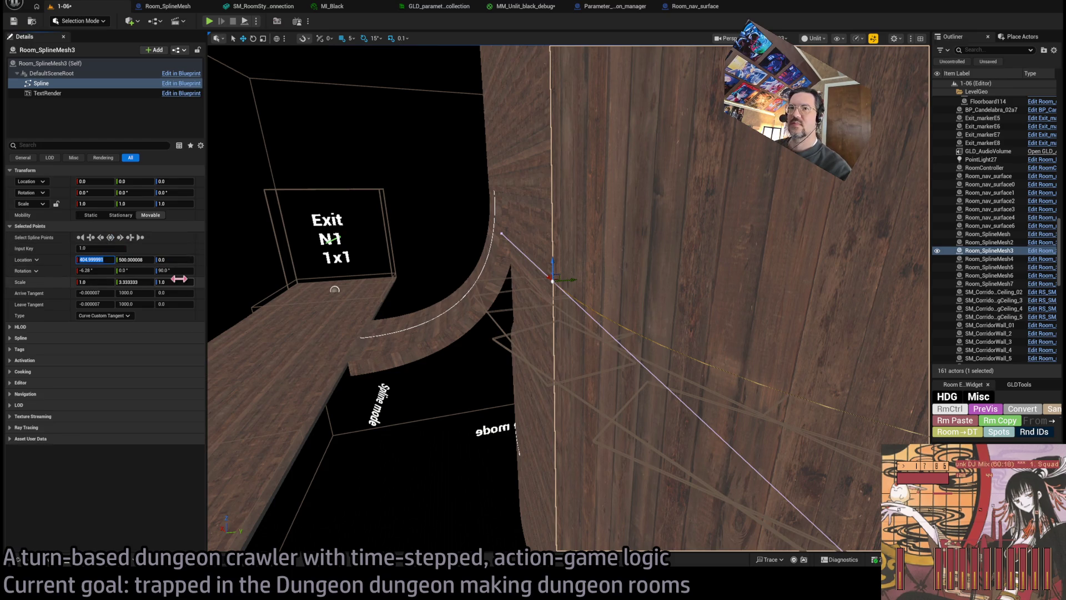
type("05")
key("Return")
Set the second spline point's Y scale to 1.
left_click(134, 259)
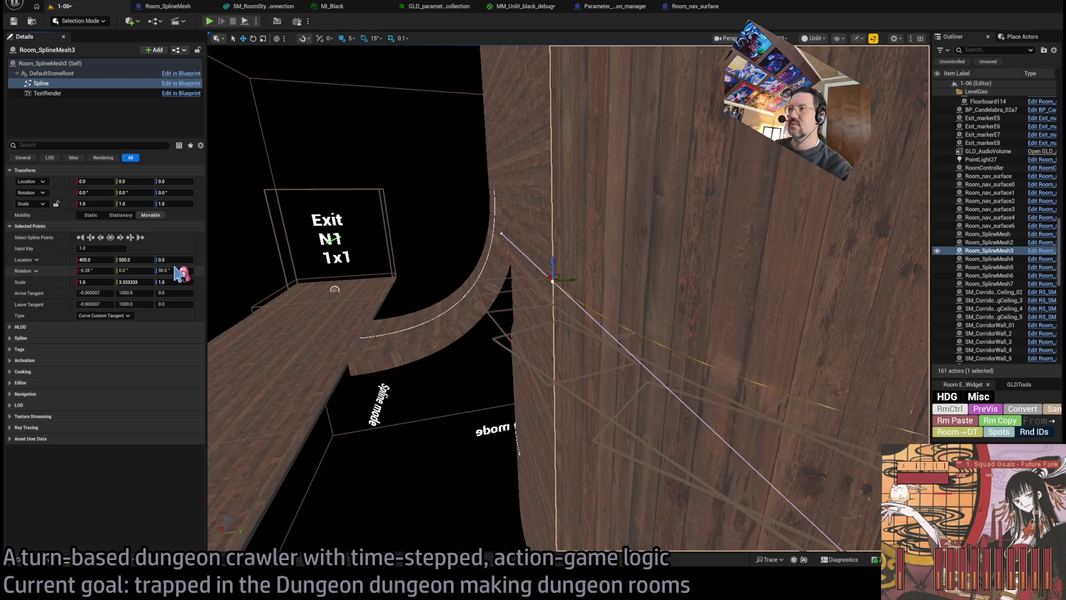
left_click_drag(359, 301, 297, 306)
type("1")
key("Return")
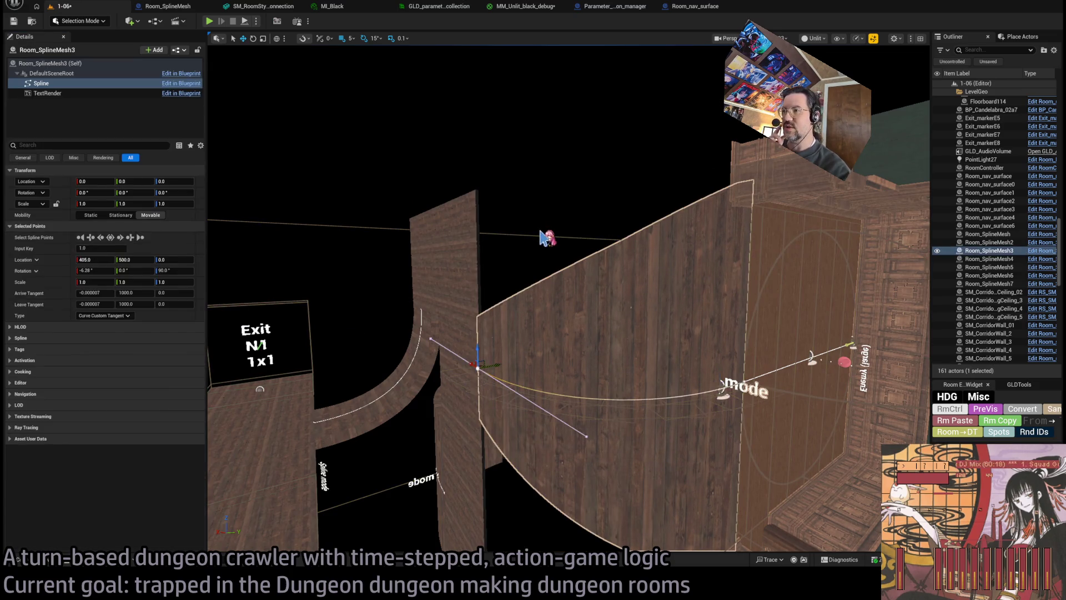
Move the wall's first spline point back to Y 0.
left_click_drag(603, 256, 577, 222)
left_click_drag(682, 333, 672, 335)
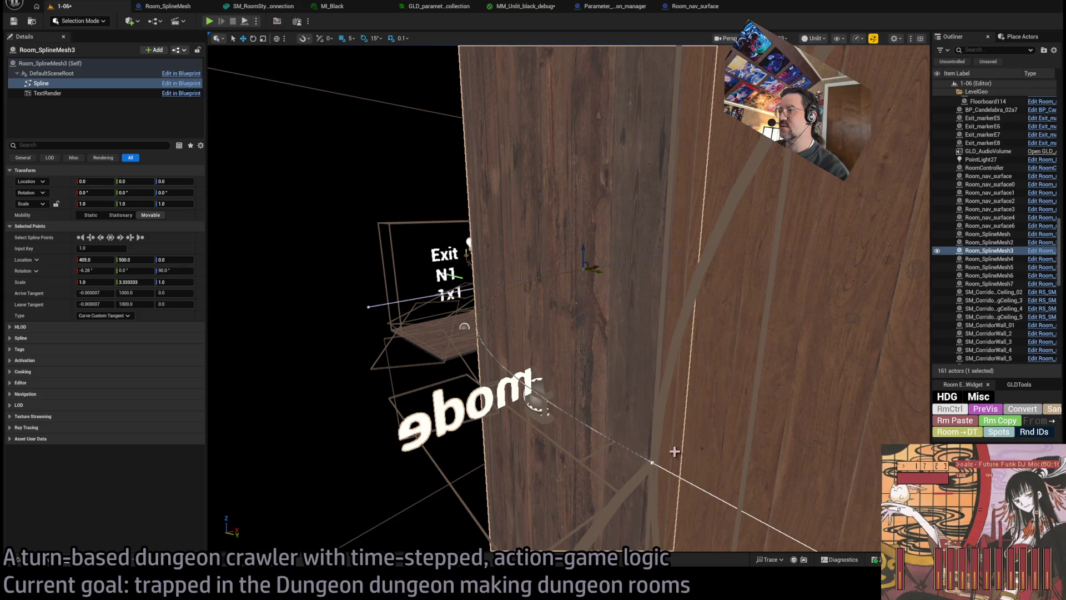
left_click(648, 462)
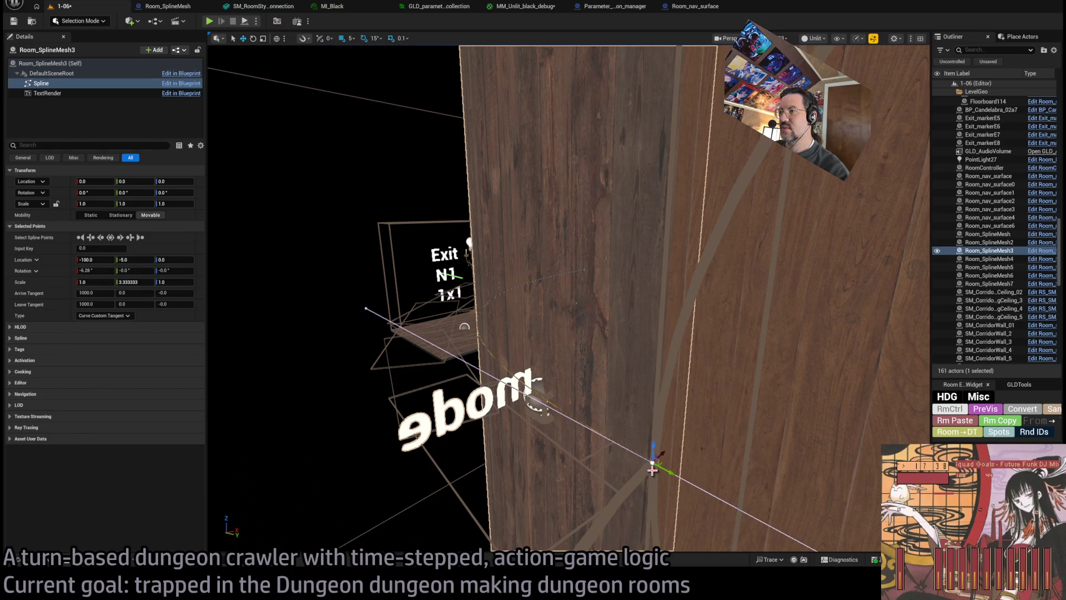
left_click_drag(653, 470, 652, 470)
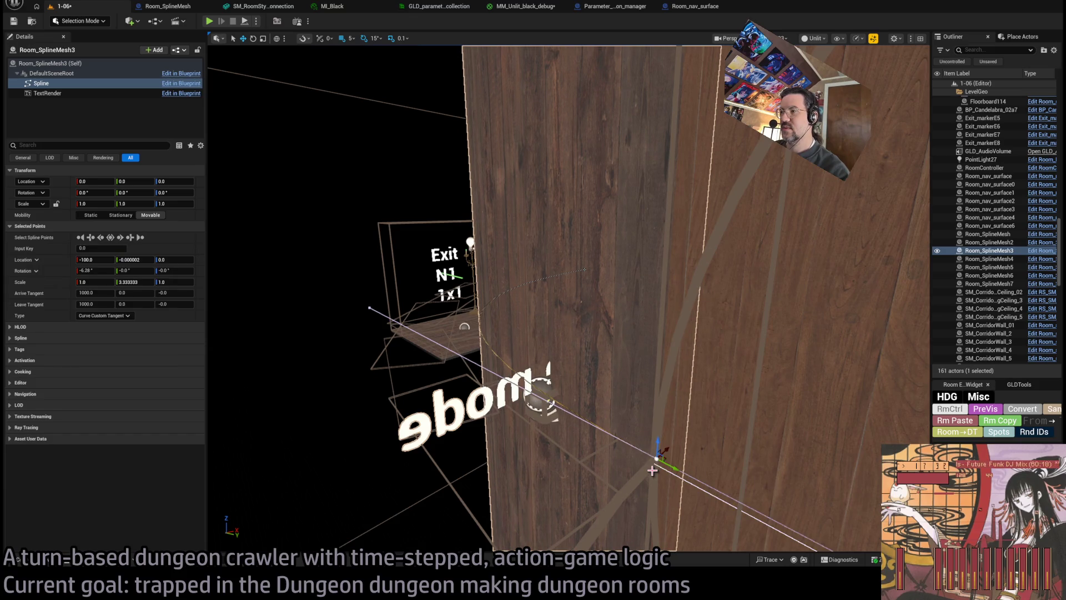
Check the wall's components, then select Room_nav_surface6.
left_click(502, 390)
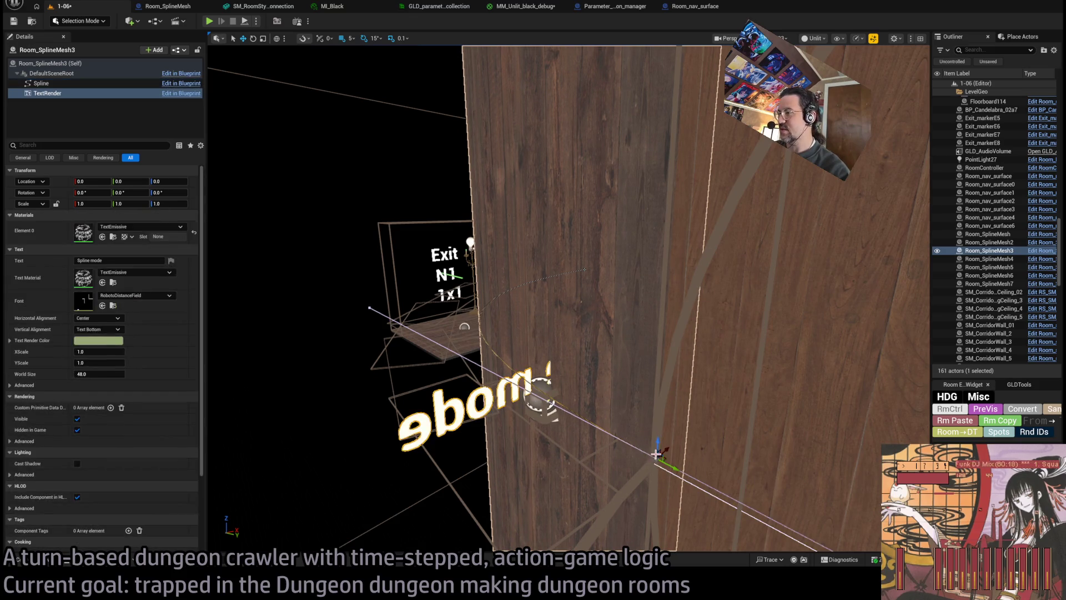
left_click(486, 400)
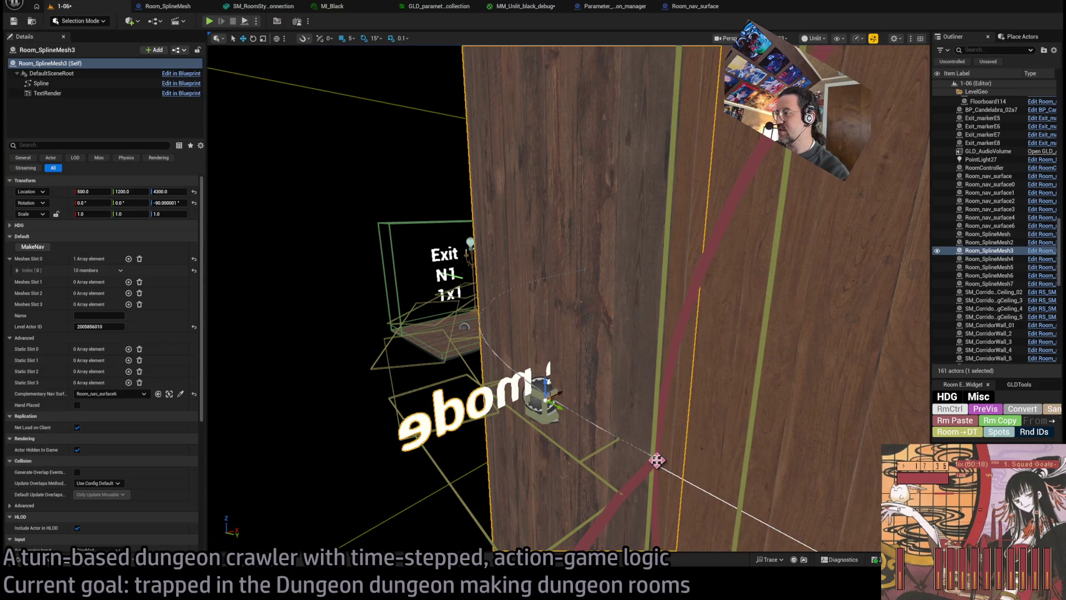
left_click(656, 460)
left_click(470, 398)
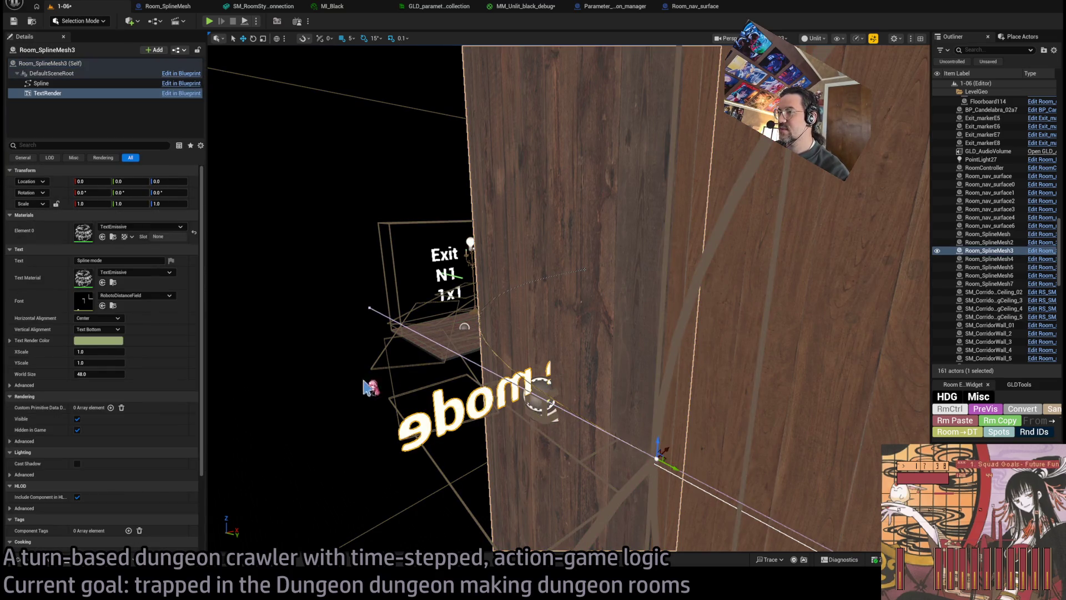
left_click(365, 384)
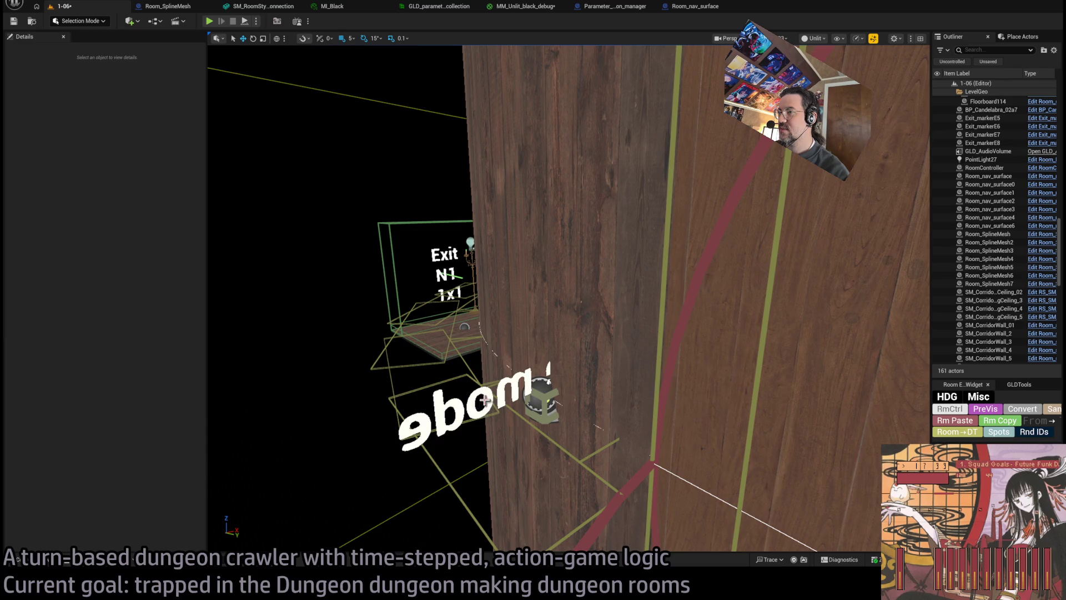
Set the nav surface's first spline point to X -5 with Z rotation -90°.
left_click(658, 458)
left_click_drag(666, 451, 663, 450)
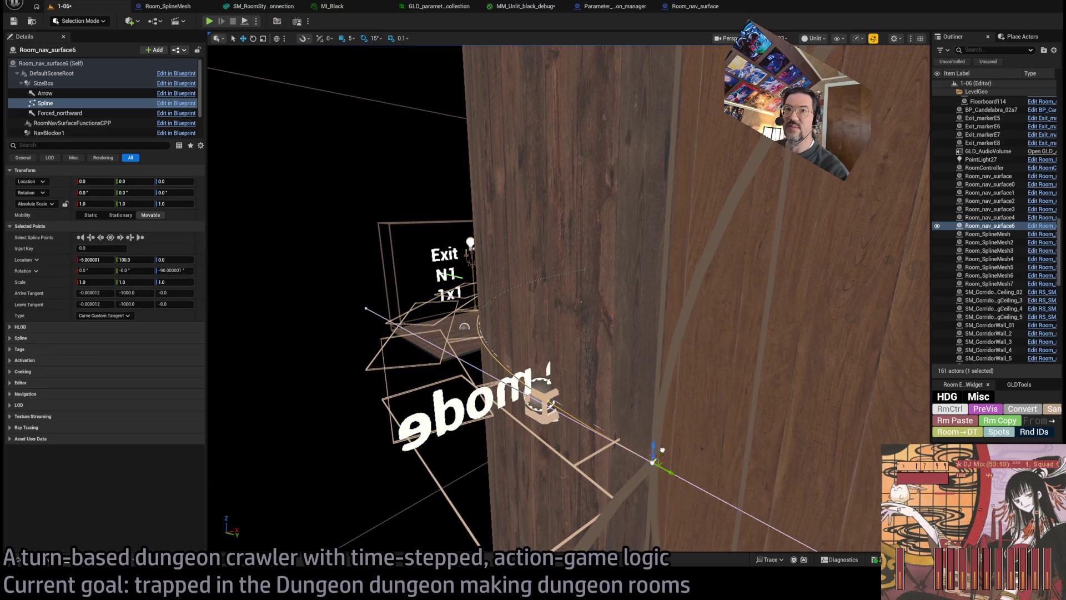
left_click_drag(459, 378, 311, 333)
type("-5")
key("Return")
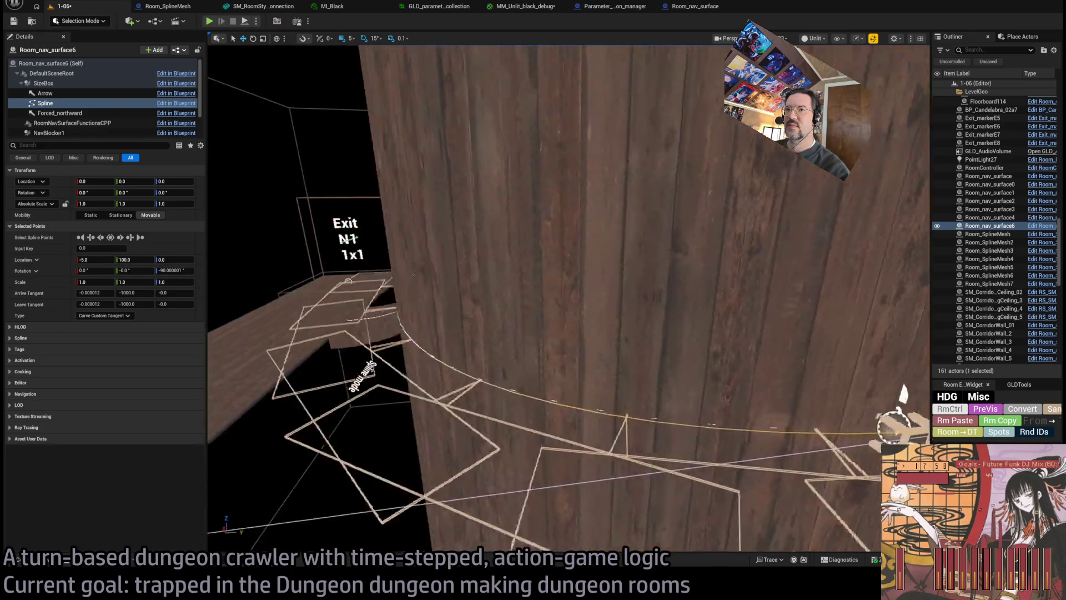
left_click(186, 271)
type("-90")
key("Return")
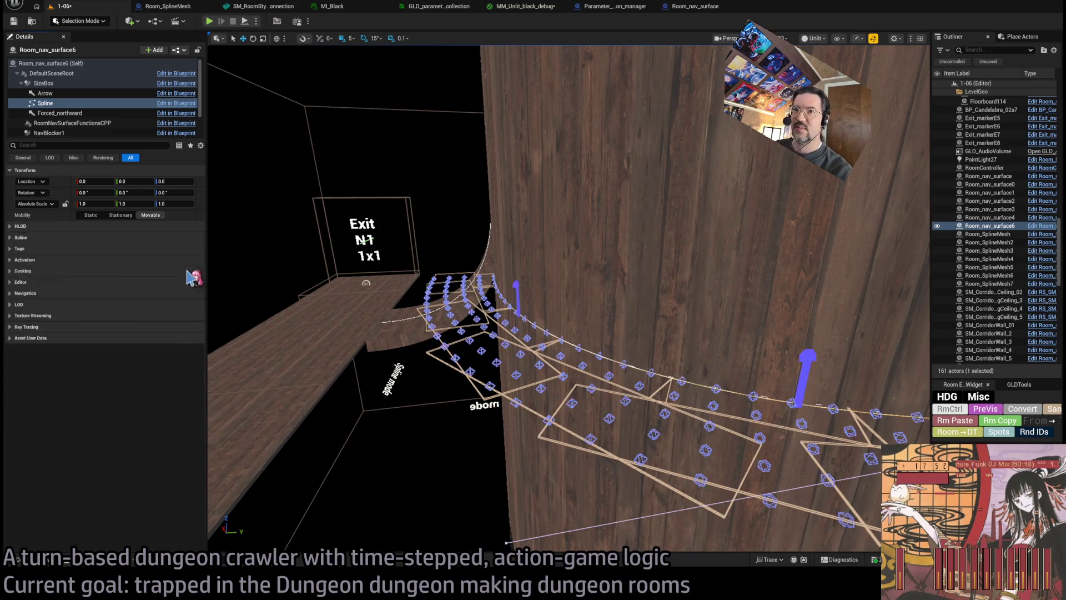
Drag the nav surface's end point to Y -405, then select the actor itself.
left_click_drag(461, 313, 461, 314)
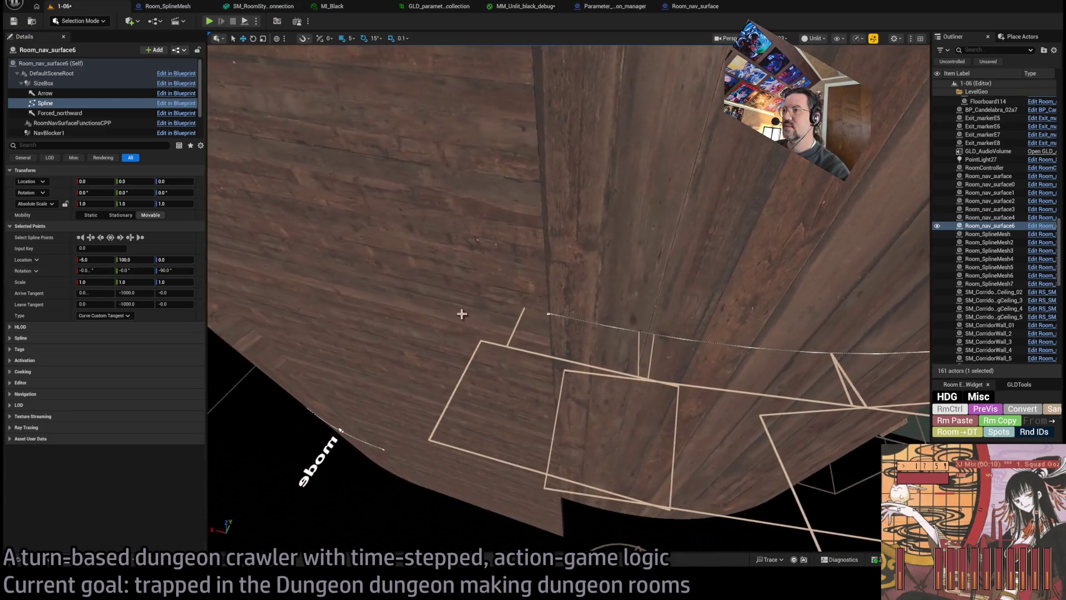
left_click_drag(556, 299, 553, 302)
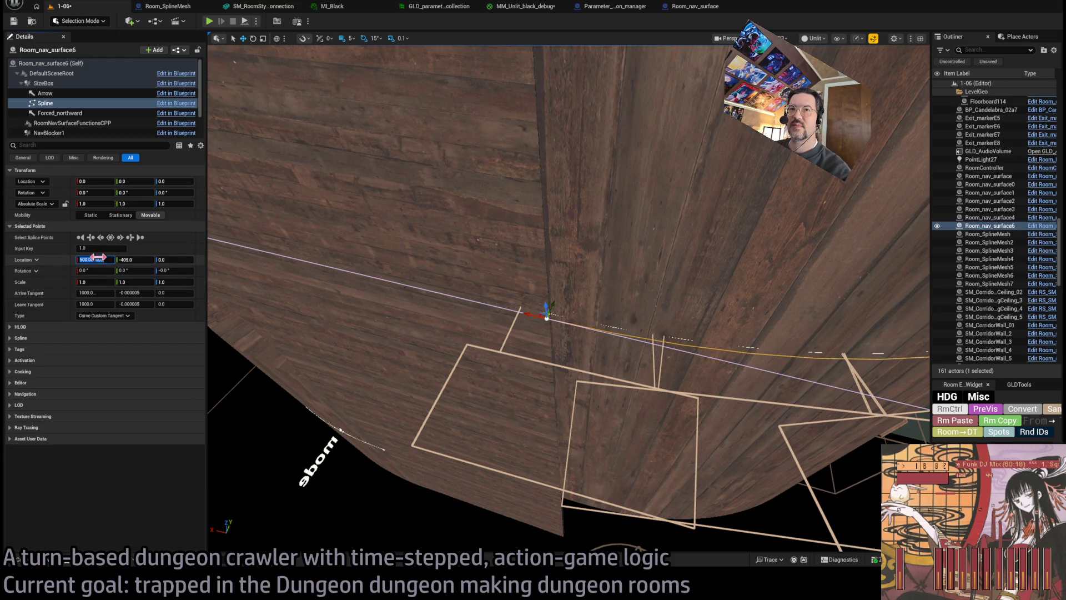
mouse_move(385, 292)
left_mouse_down()
mouse_move(372, 305)
mouse_move(360, 297)
left_mouse_up()
left_click(50, 63)
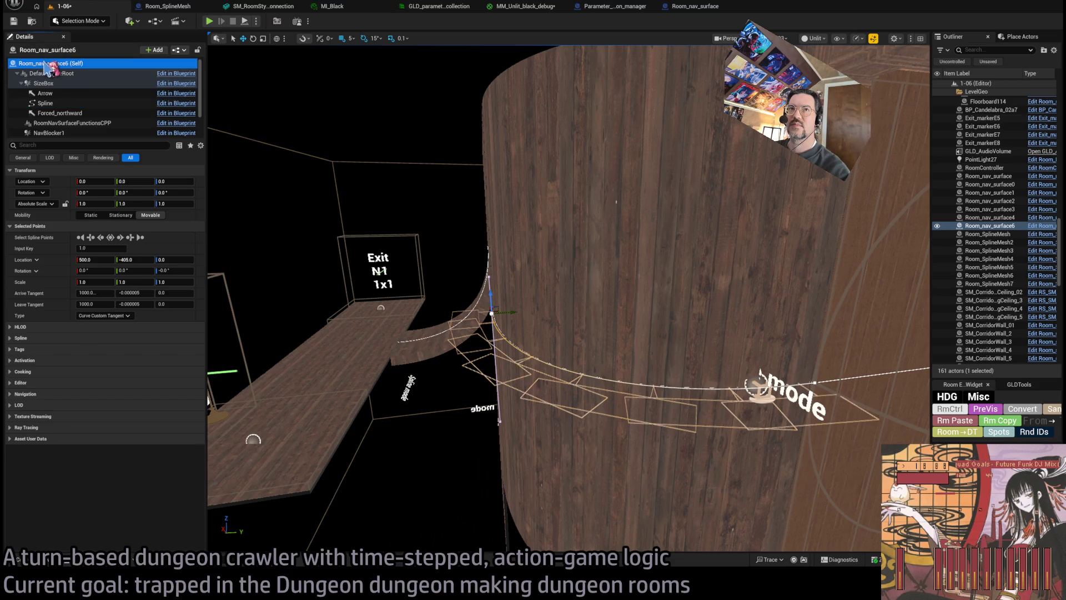
Add a Twists entry to Room_nav_surface6 and set it to -90.
left_click(129, 270)
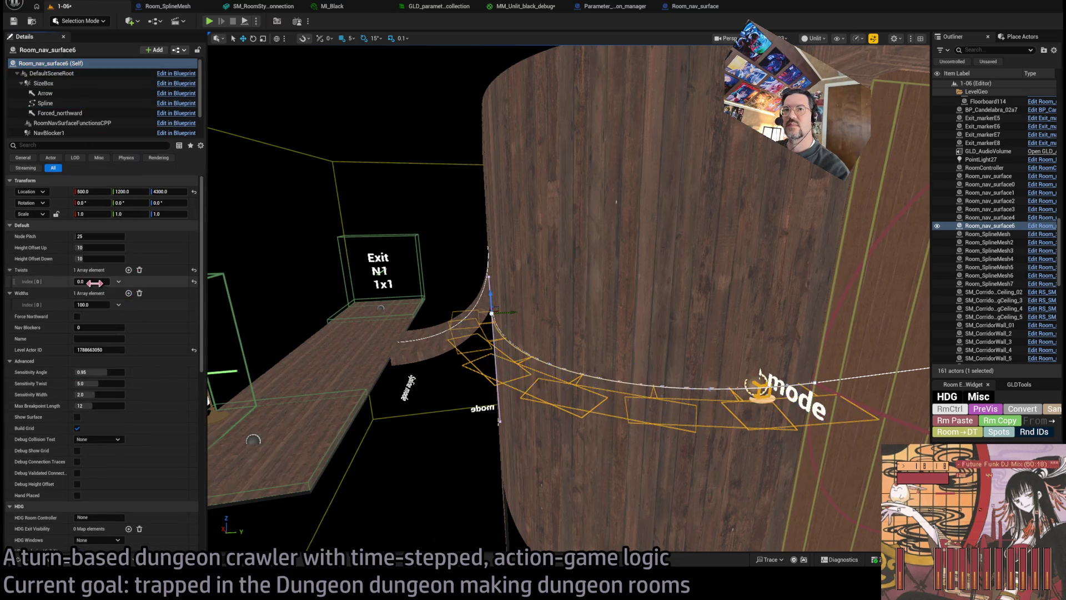
mouse_move(92, 281)
left_mouse_down()
mouse_move(75, 281)
mouse_move(188, 296)
left_mouse_up()
type("90")
key("Return")
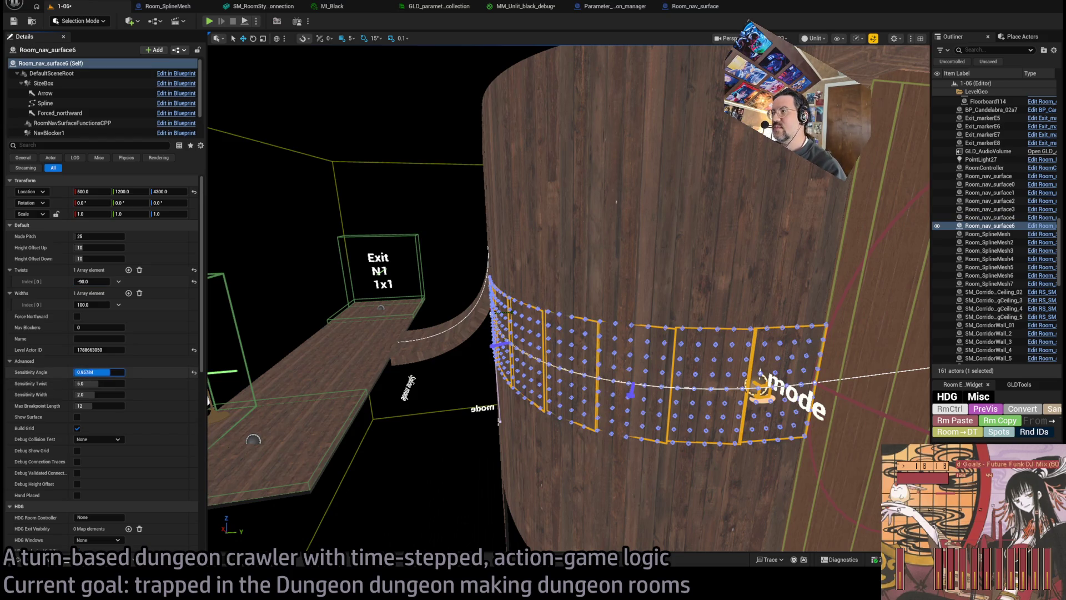
Widen the nav surface to about 493, then playtest the level from Spawn_marker_player.
key("BackSpace")
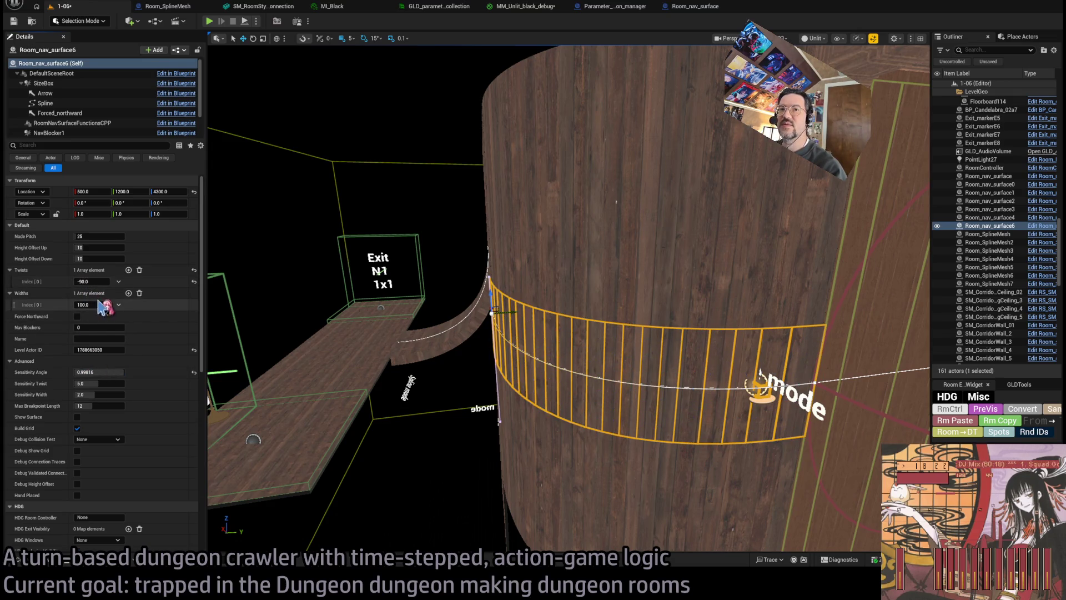
left_click_drag(94, 307, 172, 307)
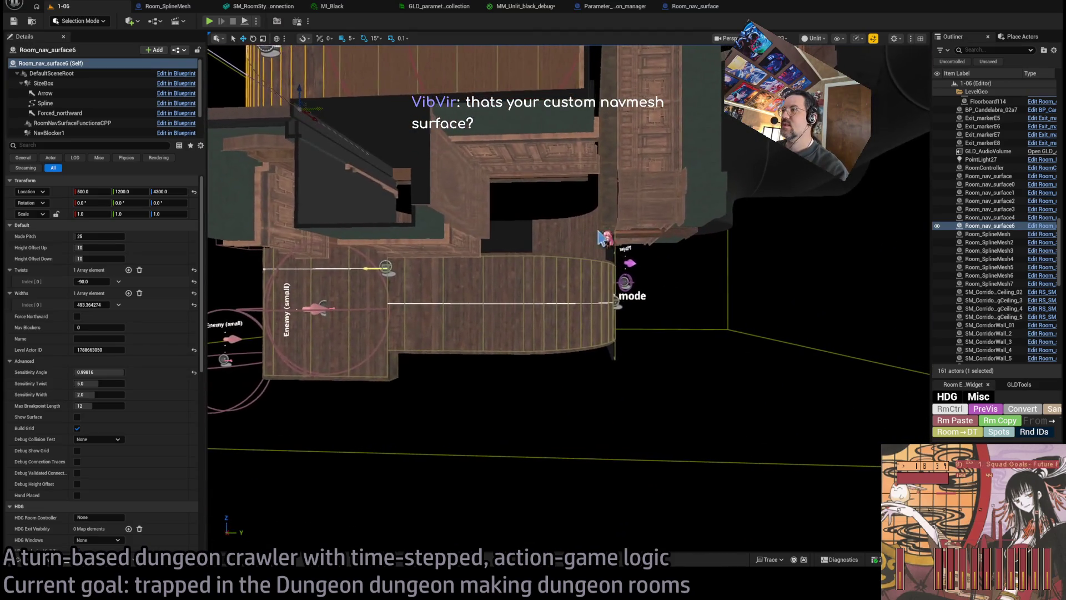
left_click(602, 238)
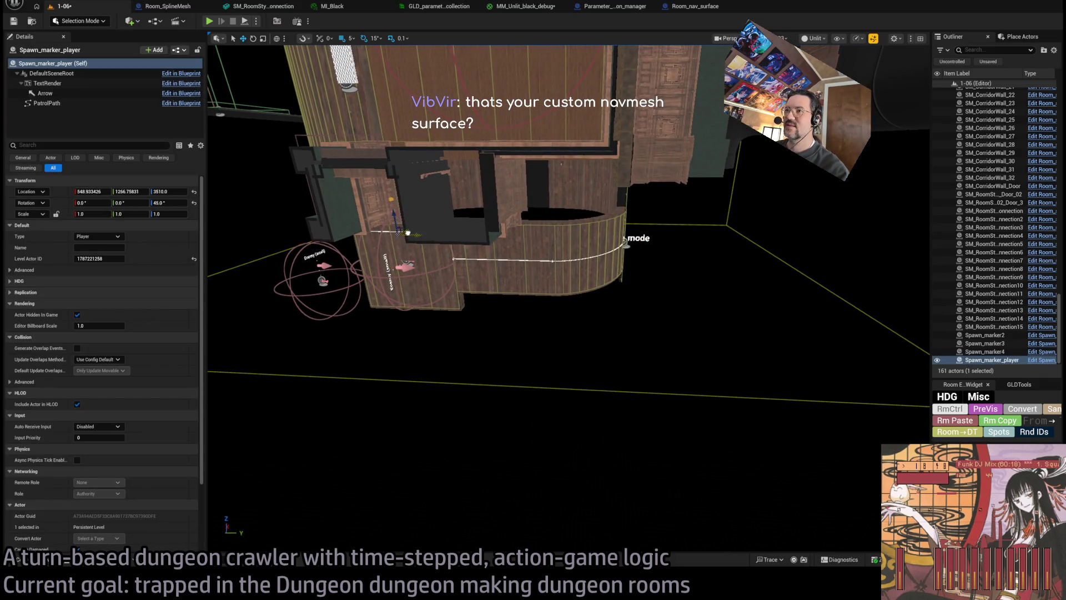
key("alt+p")
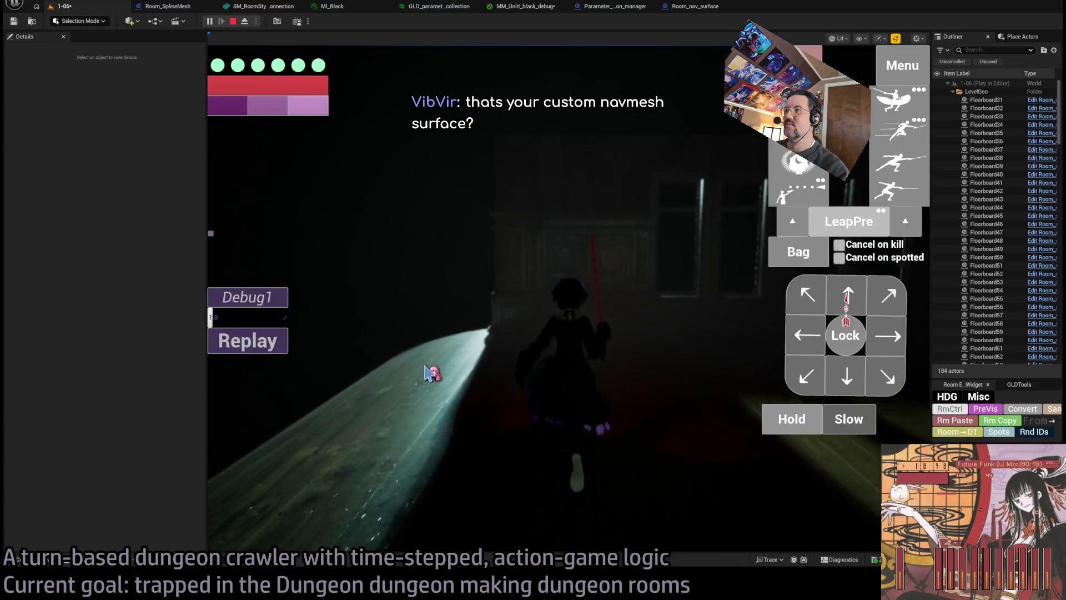
Queue and run several moves sending the character across the curved surface.
left_click(812, 336)
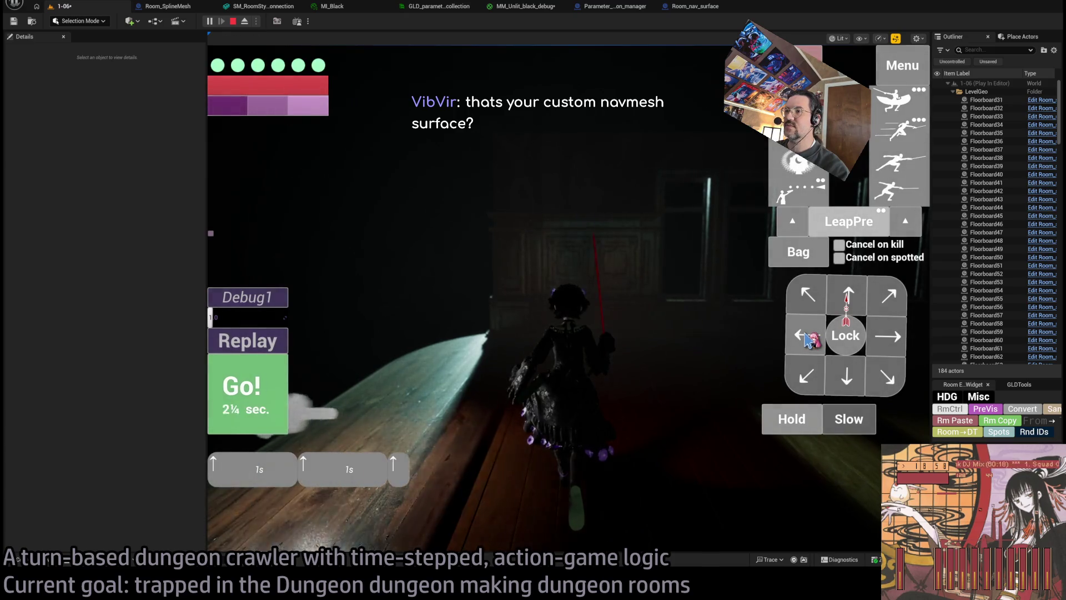
left_click(303, 395)
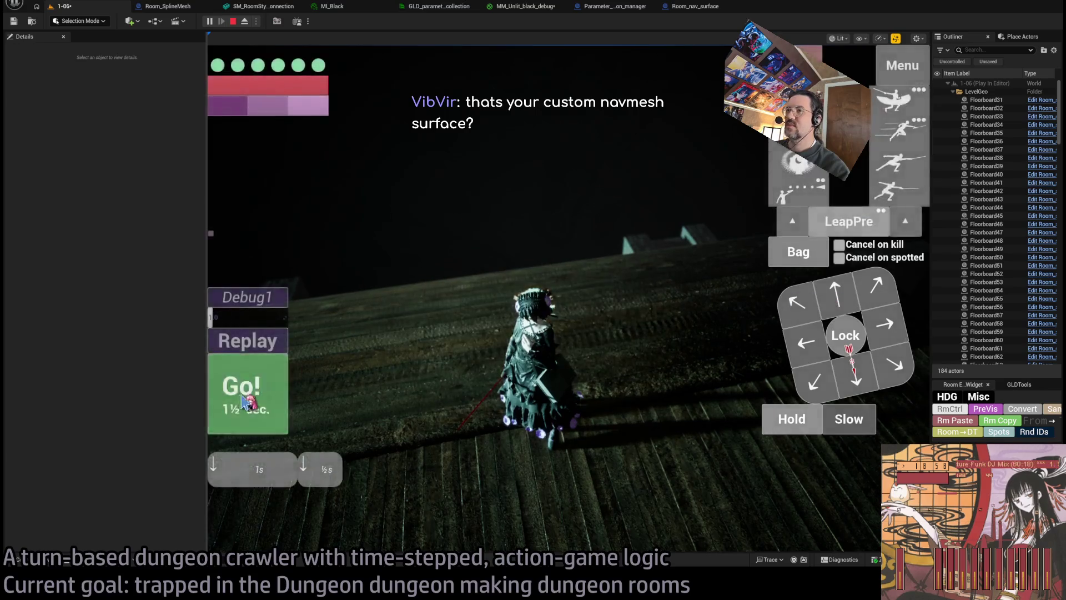
left_click(833, 304)
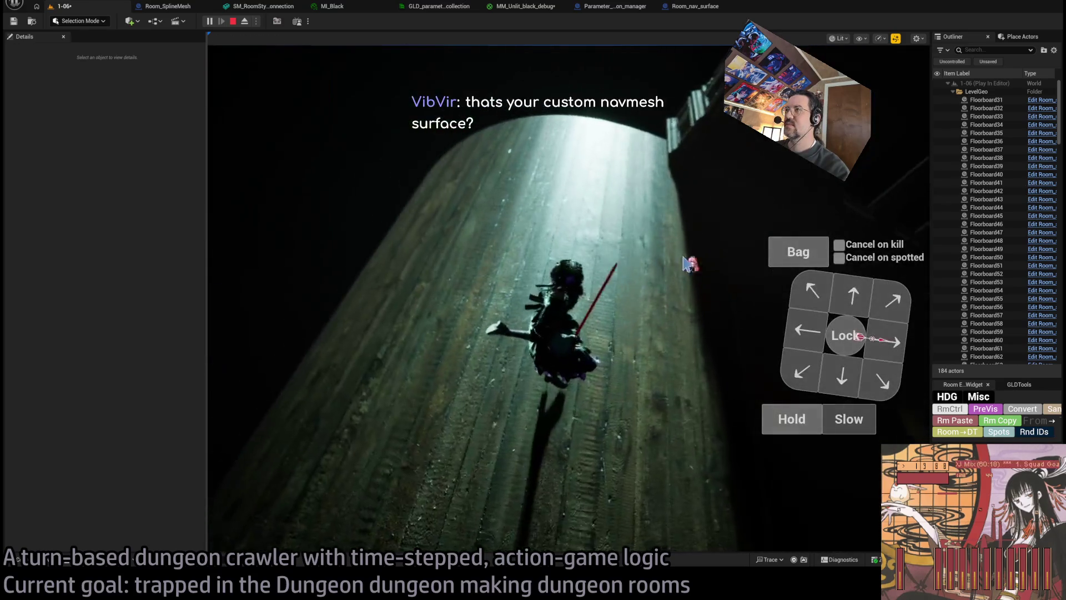
left_click(850, 294)
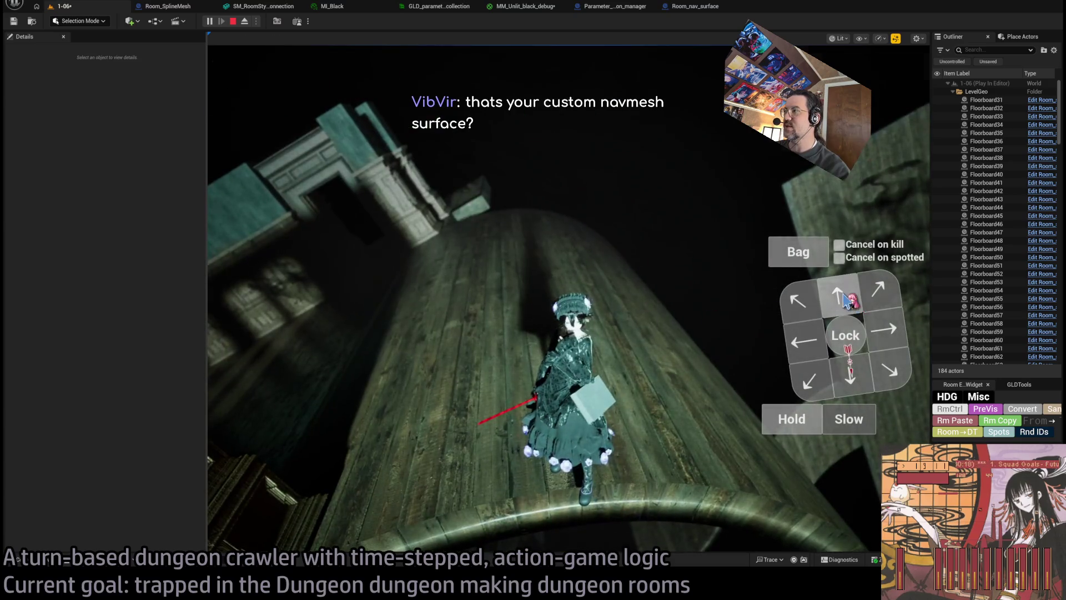
left_click(842, 299)
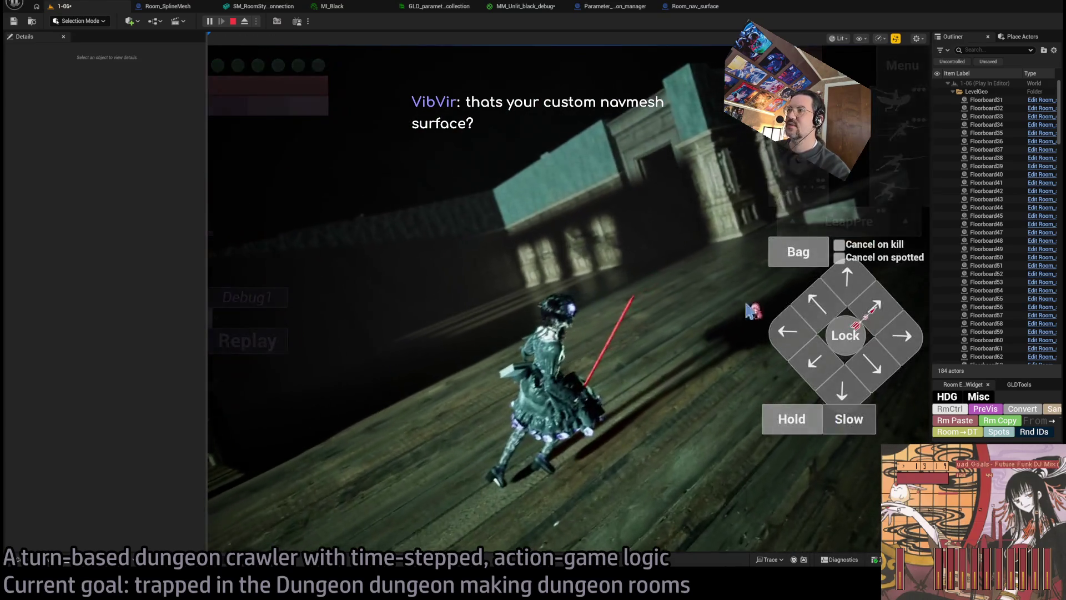
left_click(281, 389)
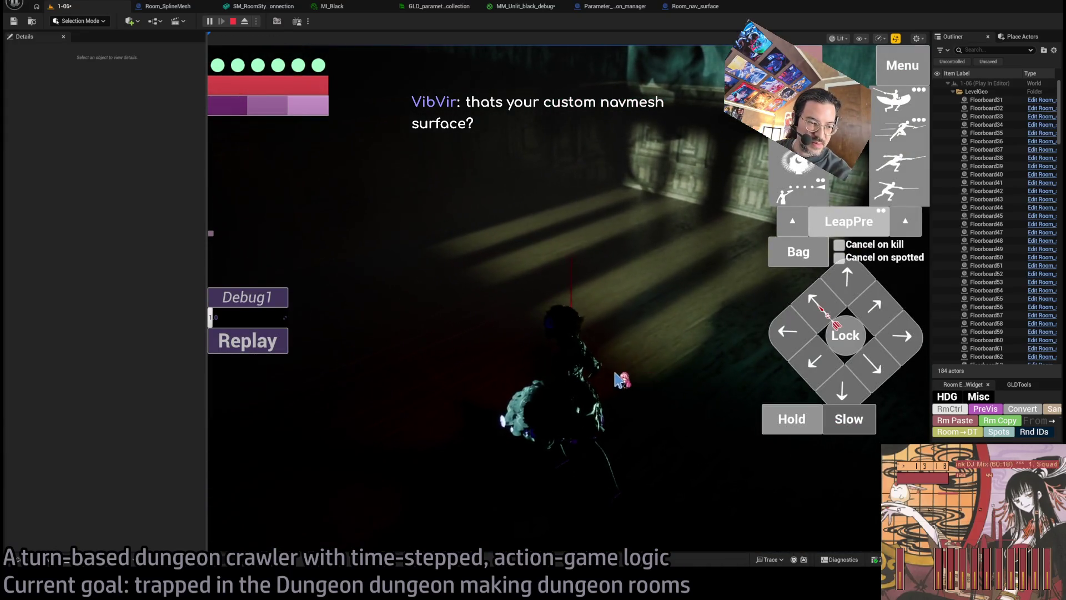
Eject from the player, orbit over the curved floor, and stop the playtest.
key("F8")
left_click_drag(710, 322, 710, 322)
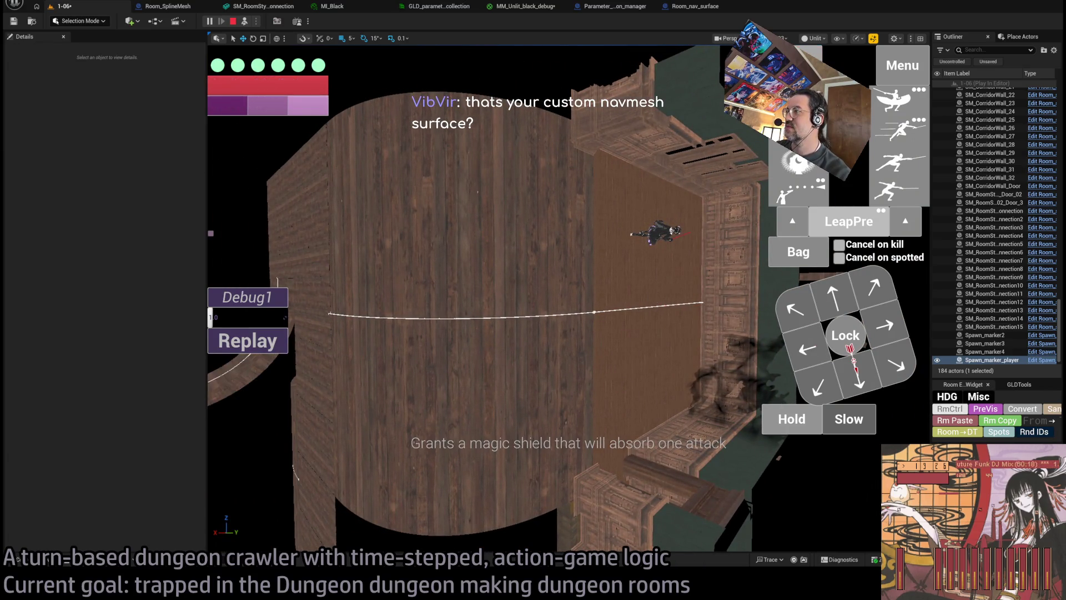
left_click_drag(276, 374, 276, 373)
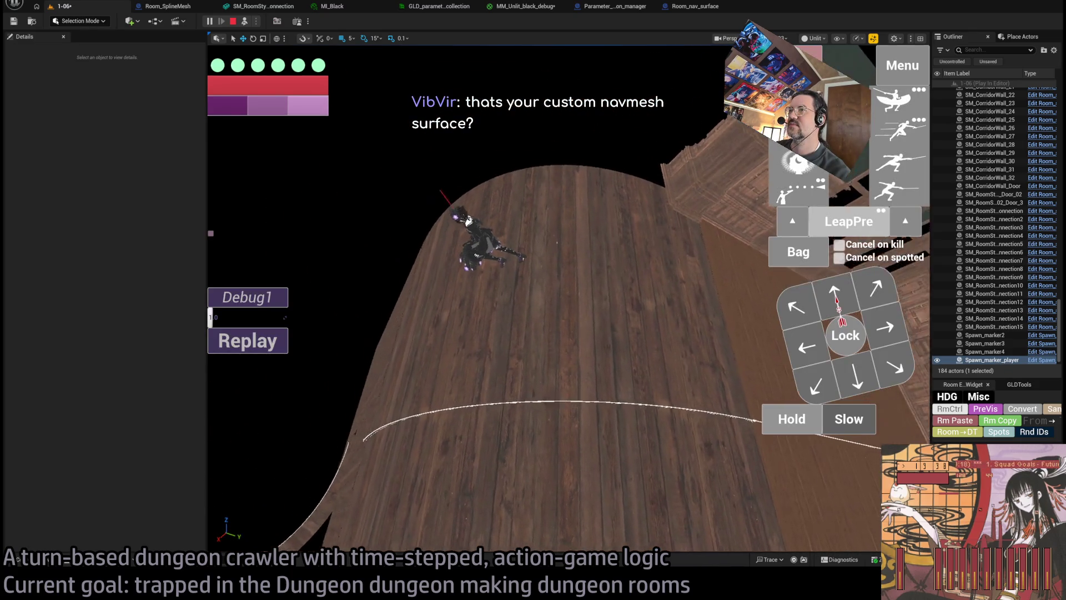
key("Escape")
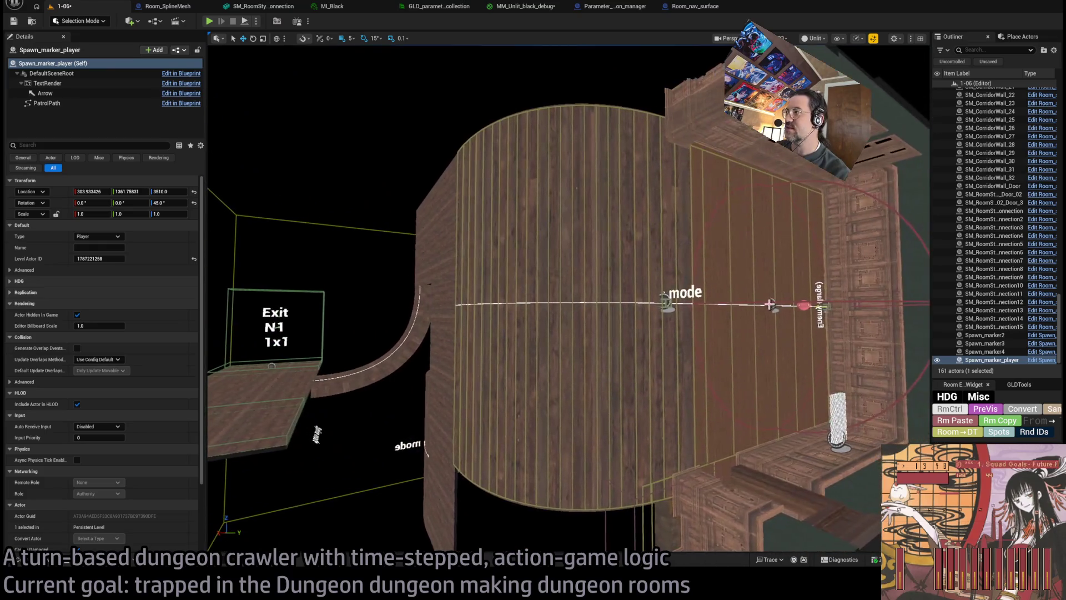
Select Room_nav_surface3 and launch a new Play-In-Editor session.
left_click(776, 291)
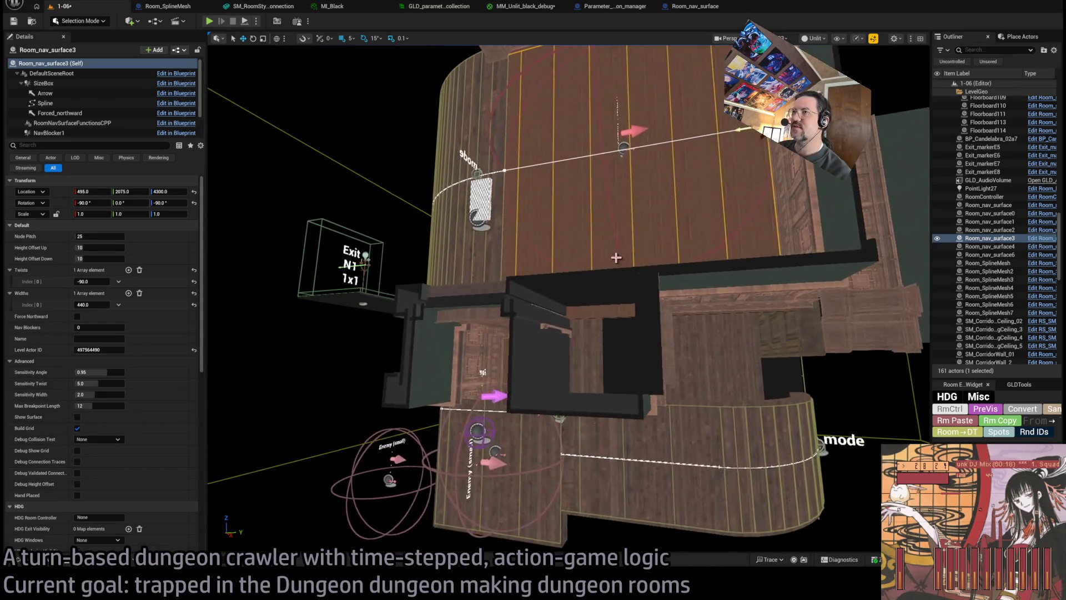
left_click(209, 23)
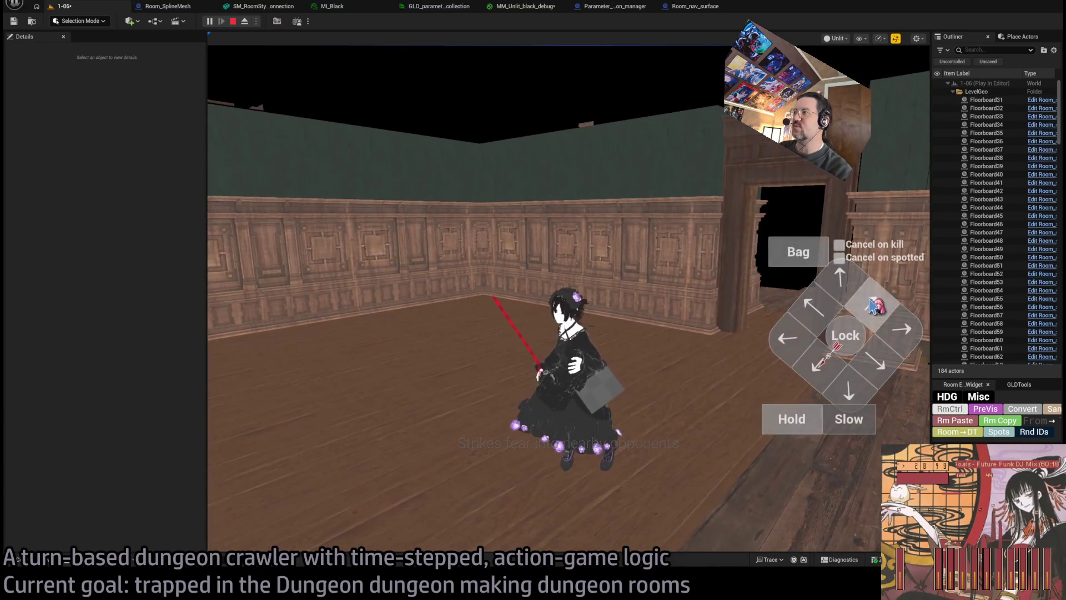
Queue and run moves sending the character into the room toward the wall.
left_click(250, 389)
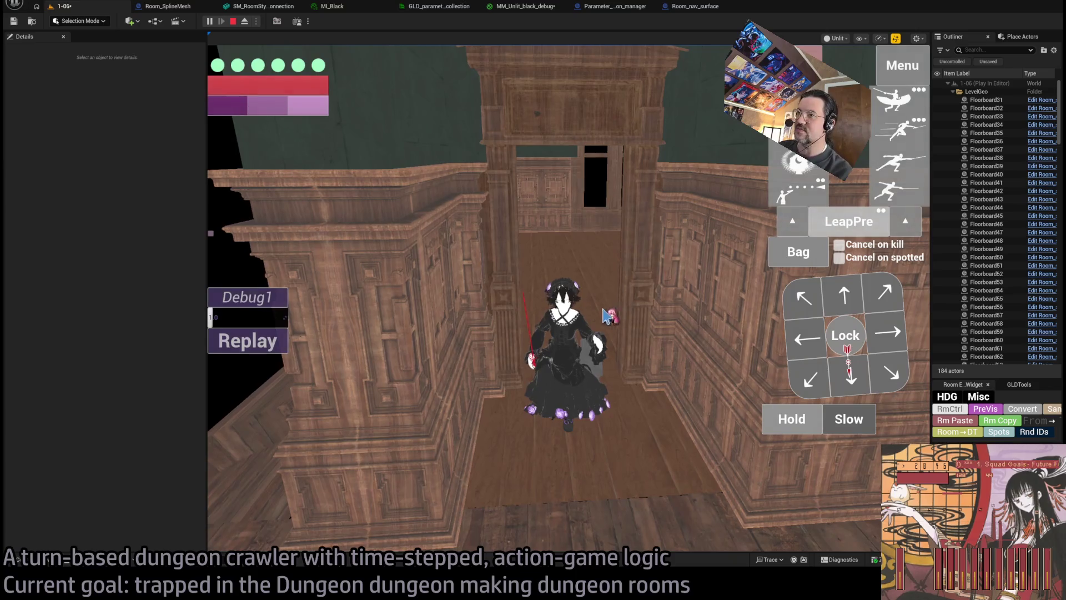
left_click(793, 300)
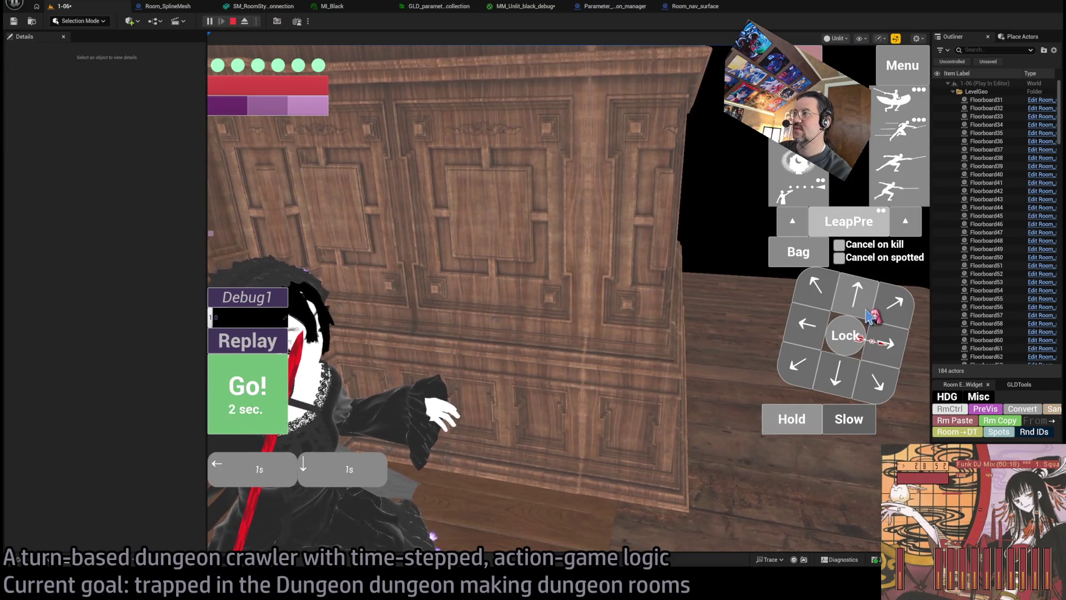
left_click(818, 316)
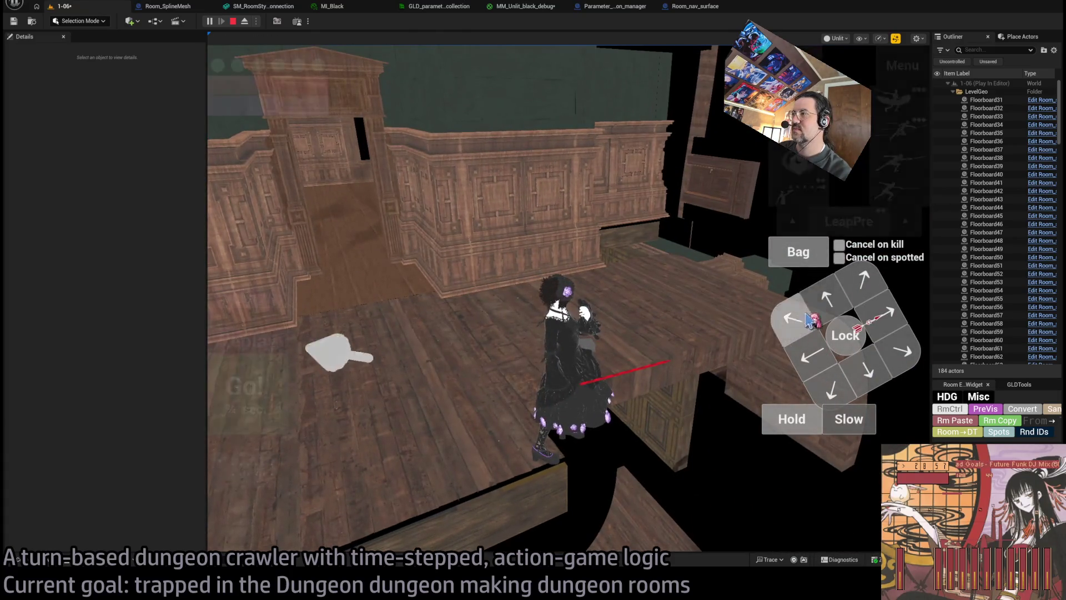
left_click(869, 313)
left_click(758, 327)
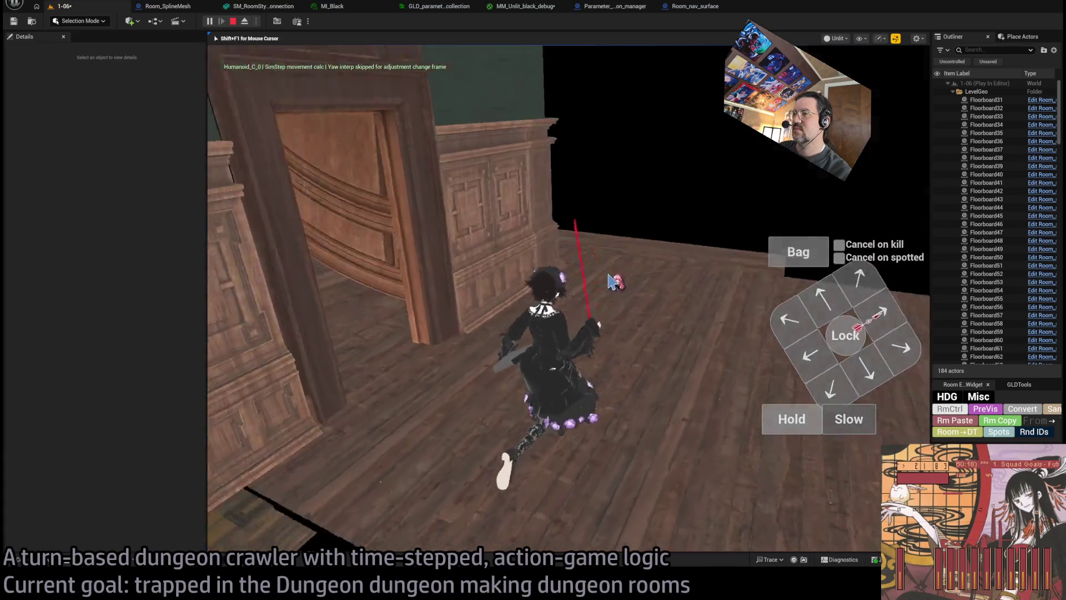
Orbit the camera to the wooden doorway, run the character through it, and stop the playtest.
mouse_move(732, 278)
left_mouse_down()
mouse_move(397, 271)
mouse_move(409, 276)
mouse_move(264, 298)
mouse_move(412, 331)
left_mouse_up()
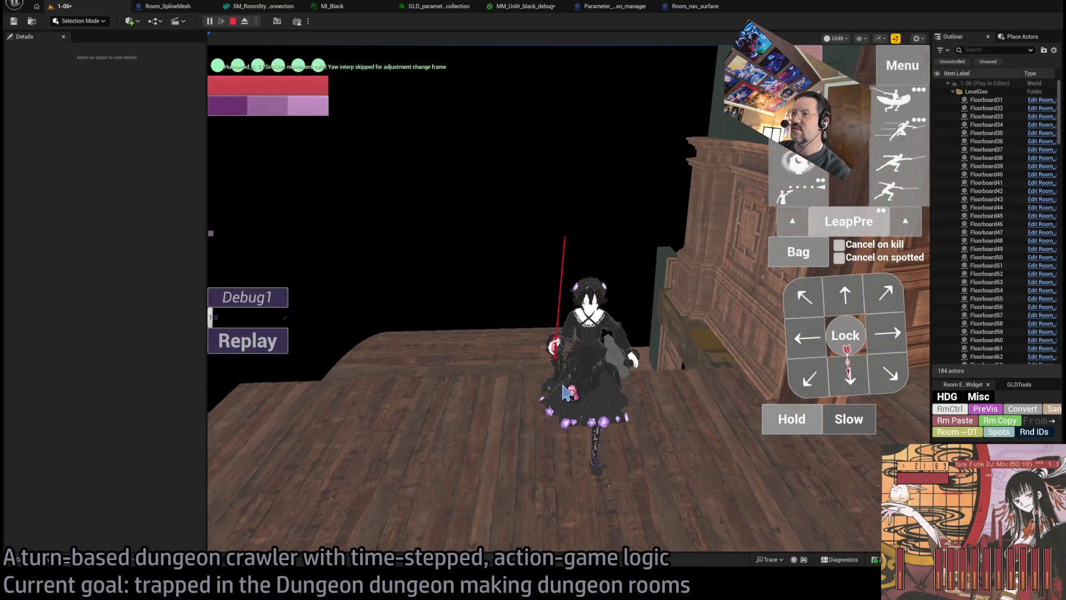
left_click_drag(549, 344, 259, 355)
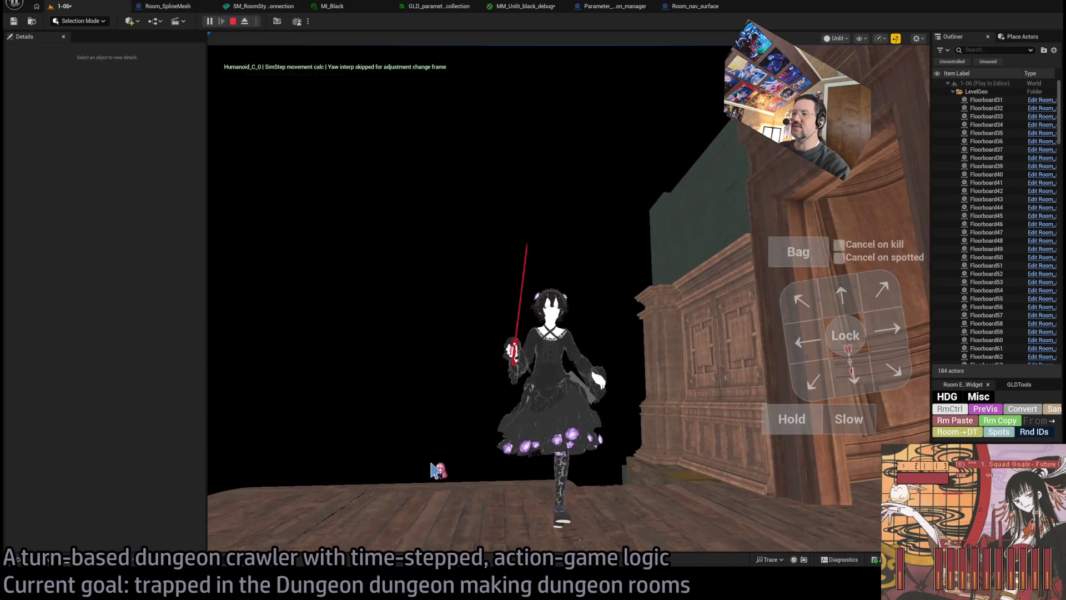
mouse_move(366, 476)
left_mouse_down()
mouse_move(539, 491)
mouse_move(545, 403)
left_mouse_up()
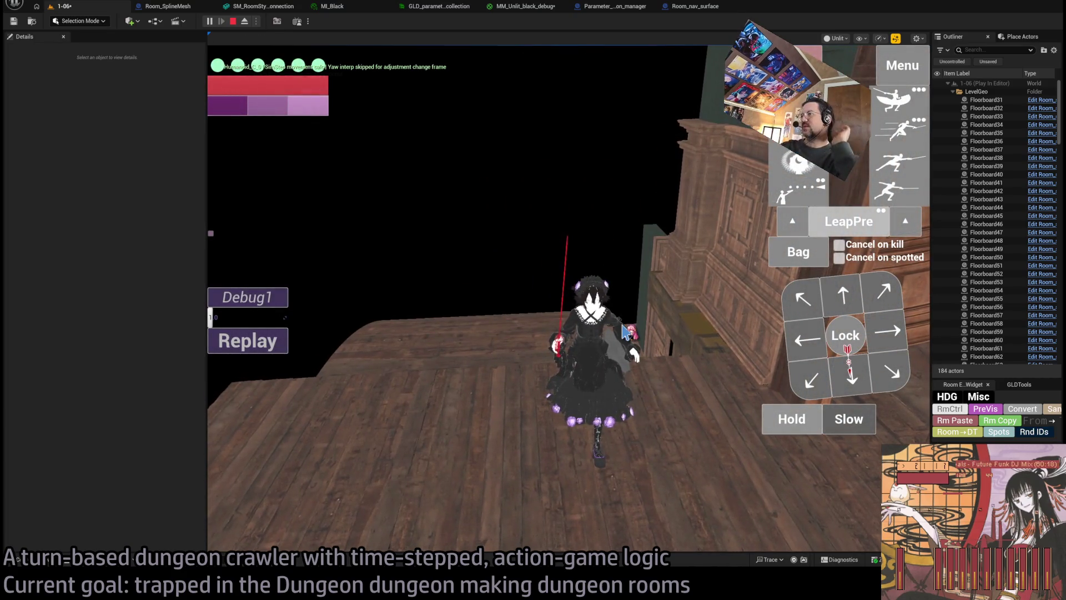
left_click_drag(608, 351, 517, 375)
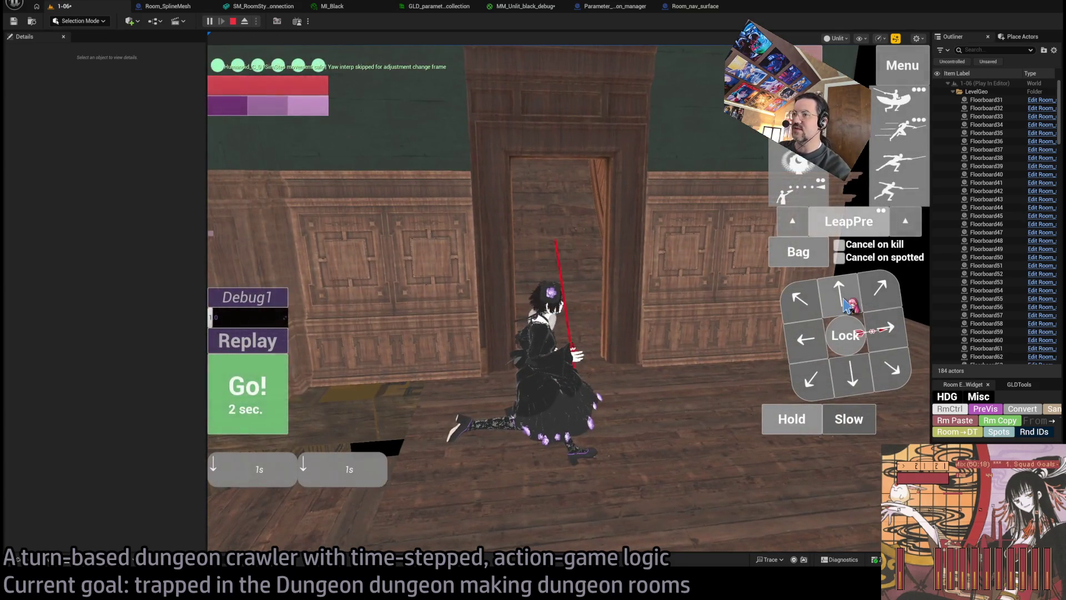
key("w")
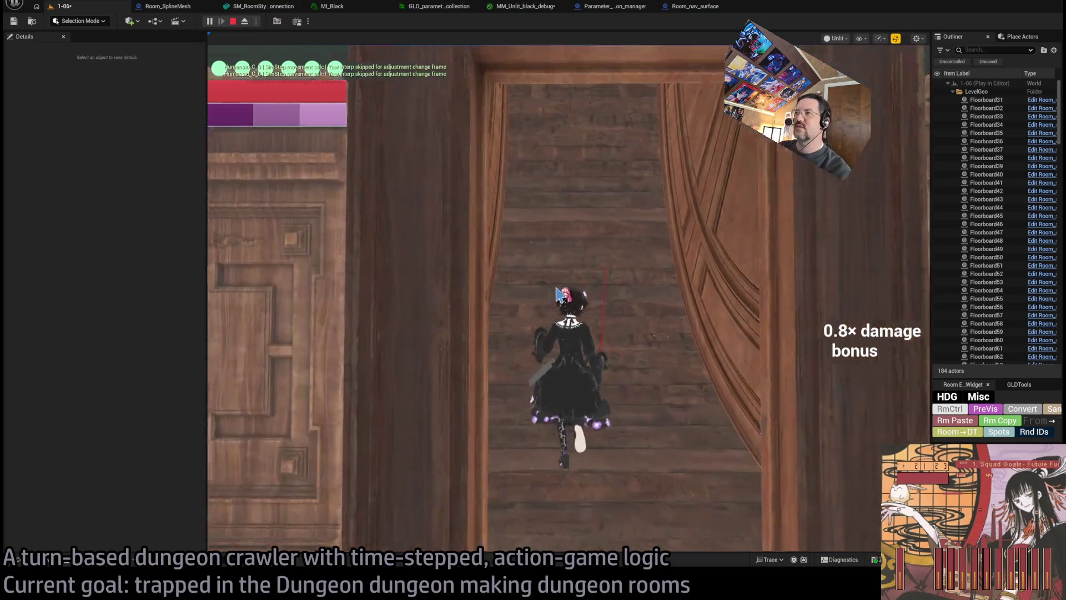
left_click_drag(560, 272, 407, 294)
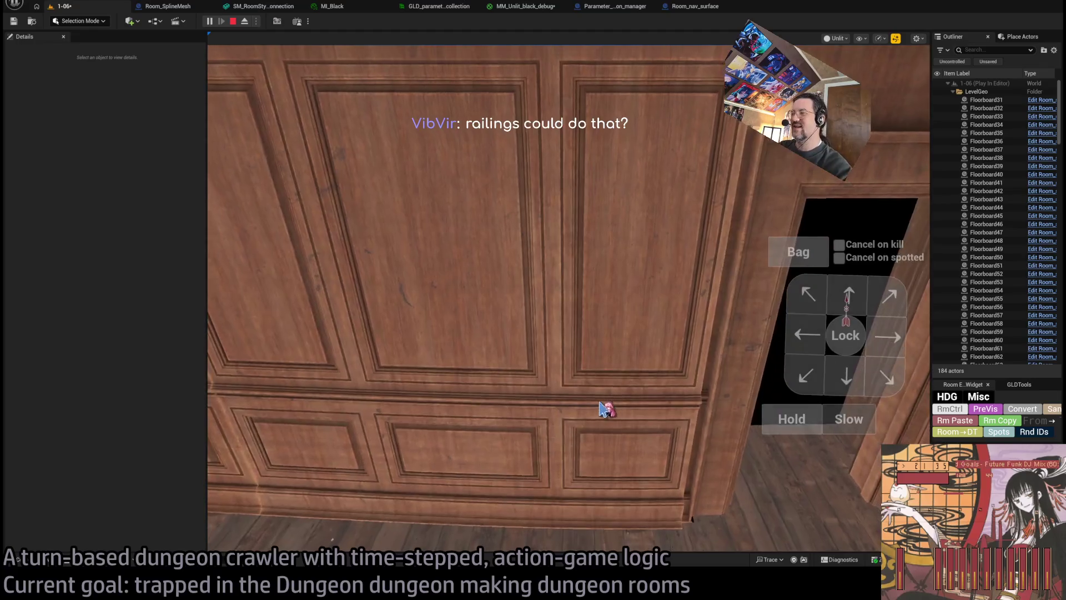
key("Escape")
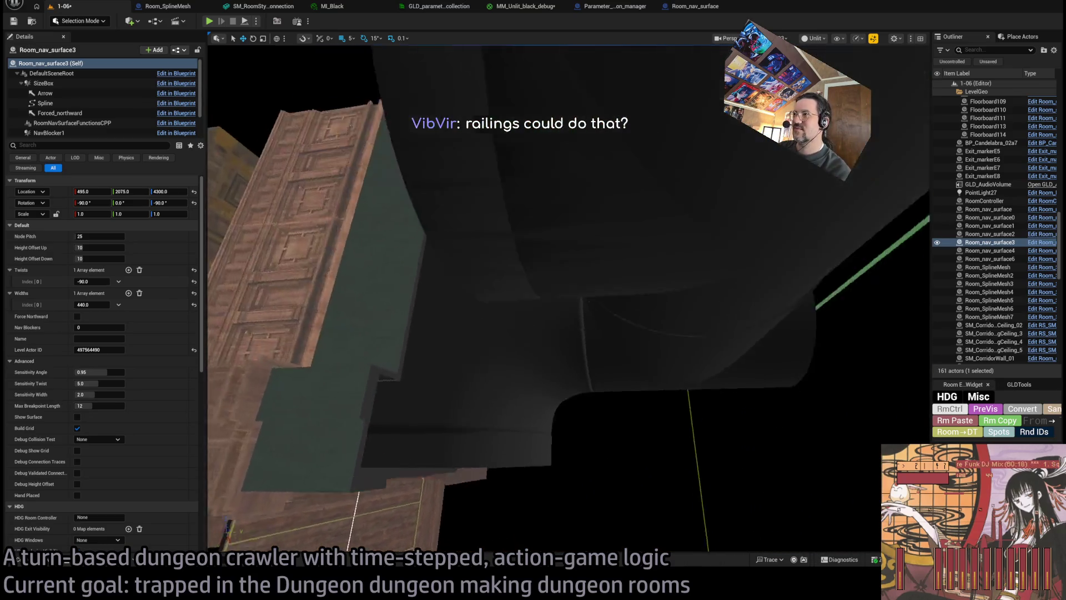
Select Room_SplineMesh7 and open the Content Drawer showing the Modular_corridor meshes.
scroll(632, 358, "down", 10)
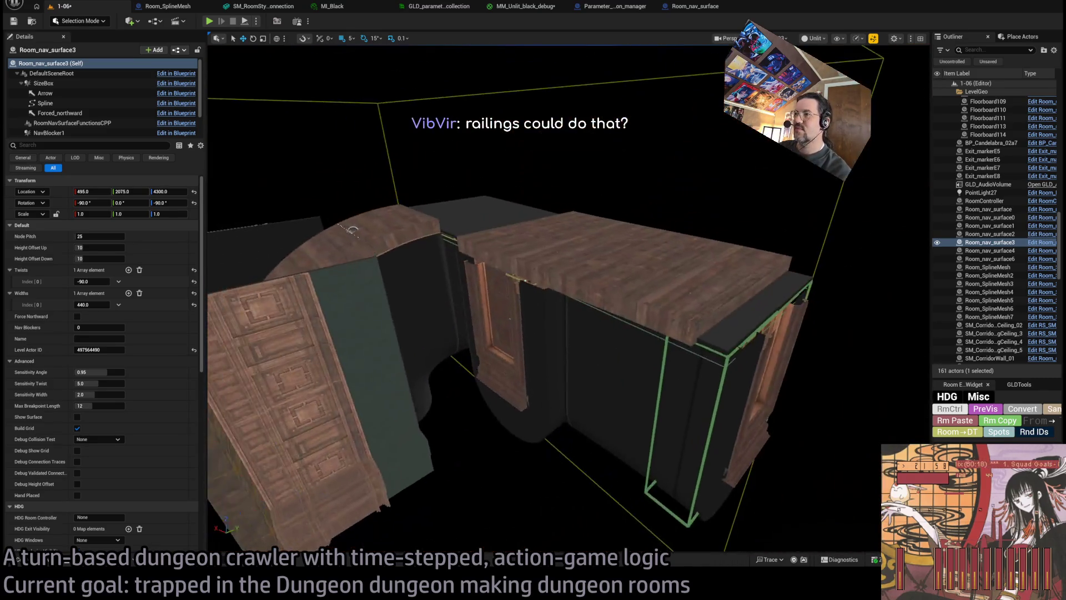
left_click(632, 358)
scroll(269, 204, "up", 10)
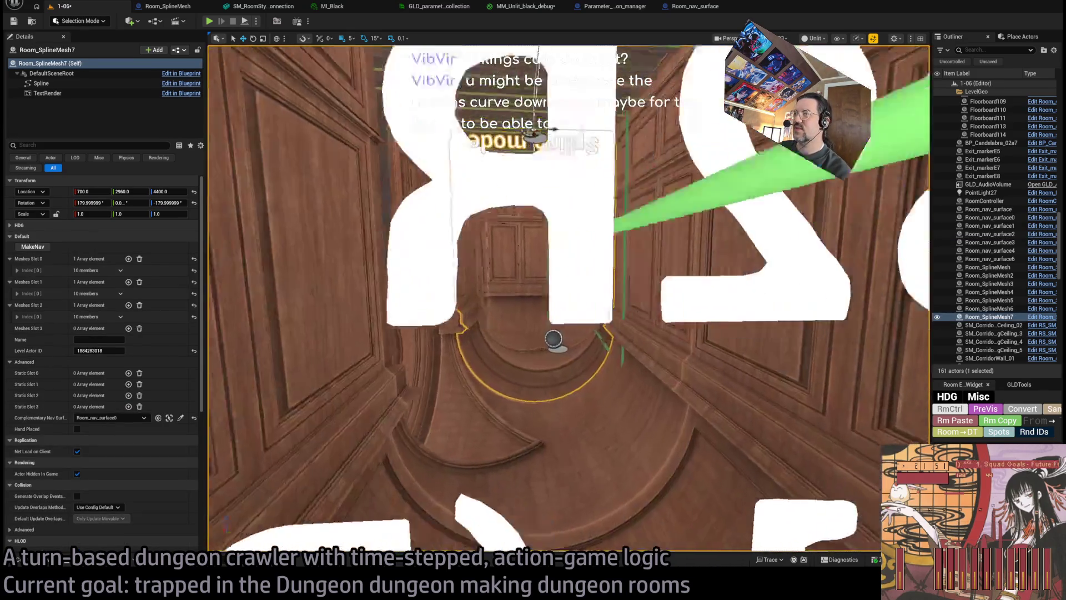
scroll(568, 300, "down", 10)
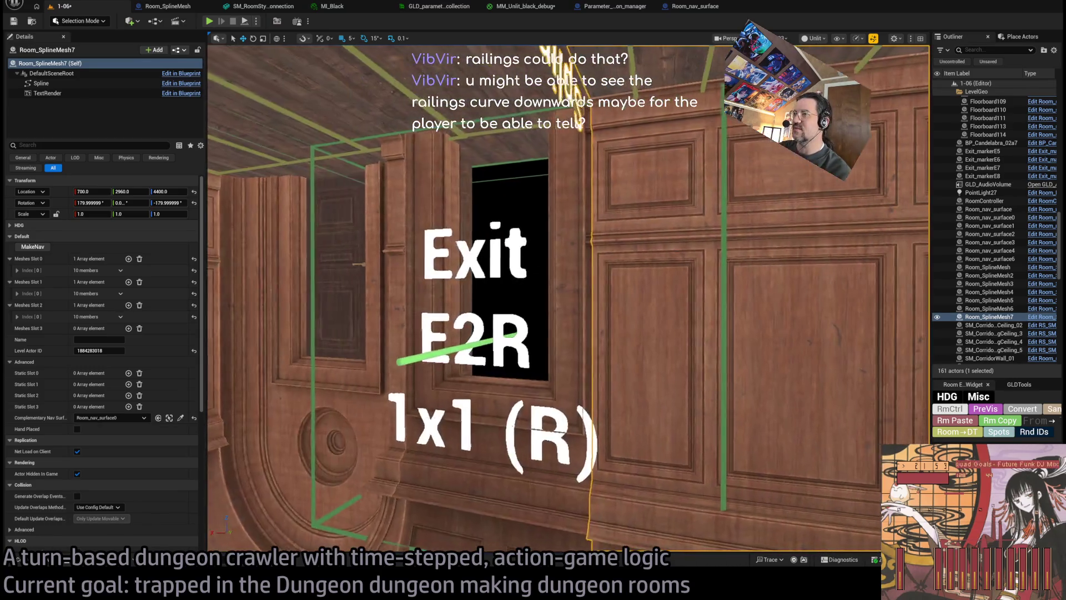
scroll(506, 386, "down", 2)
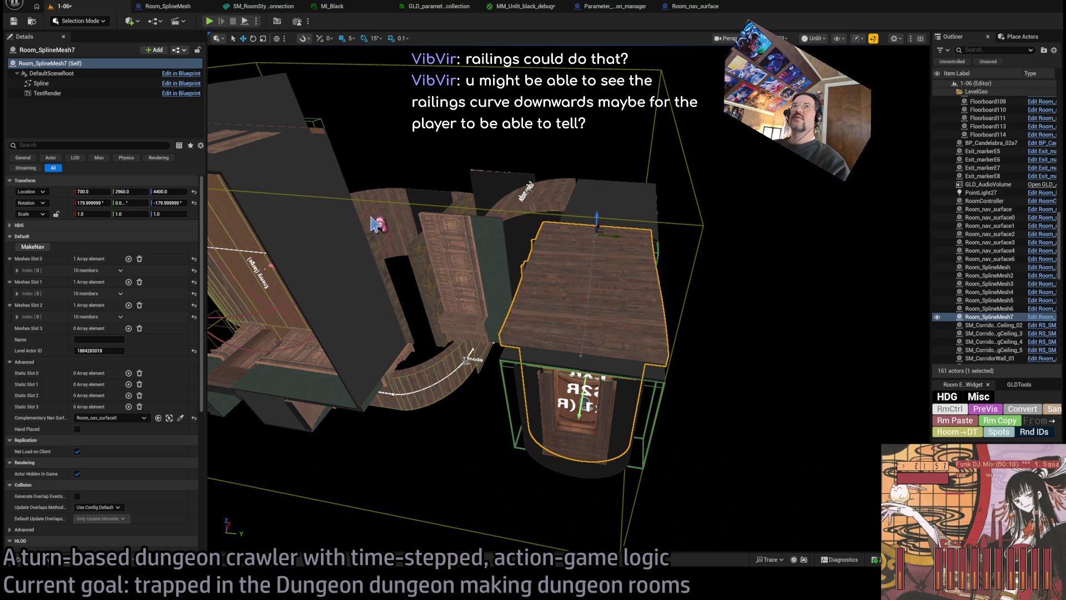
left_click(43, 559)
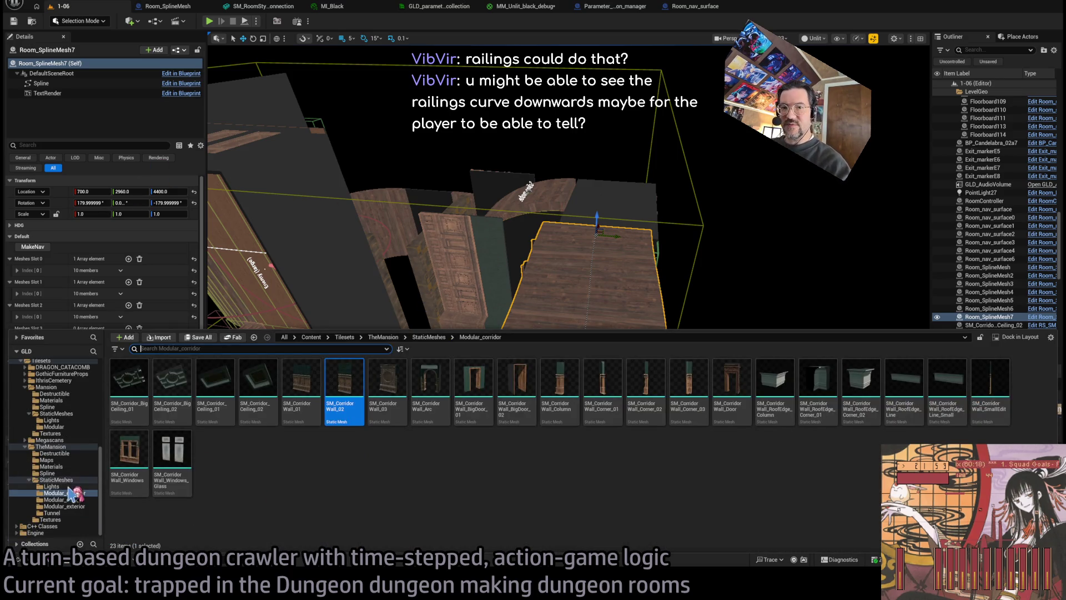
Create a folder named 1-06 under LevelInstances > Mansion, then close the content drawer.
scroll(78, 413, "up", 5)
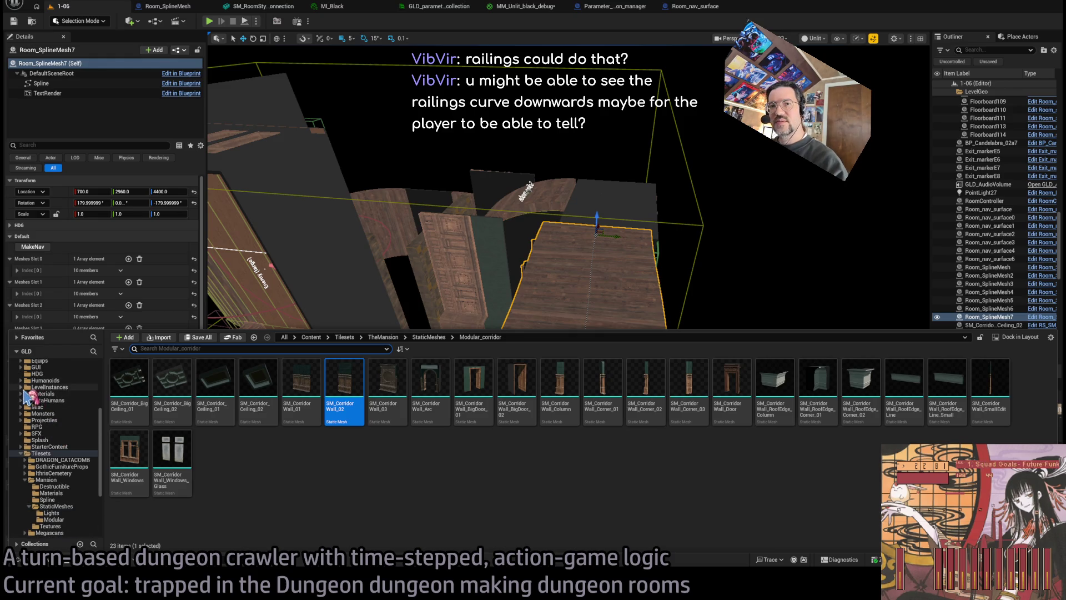
left_click(21, 388)
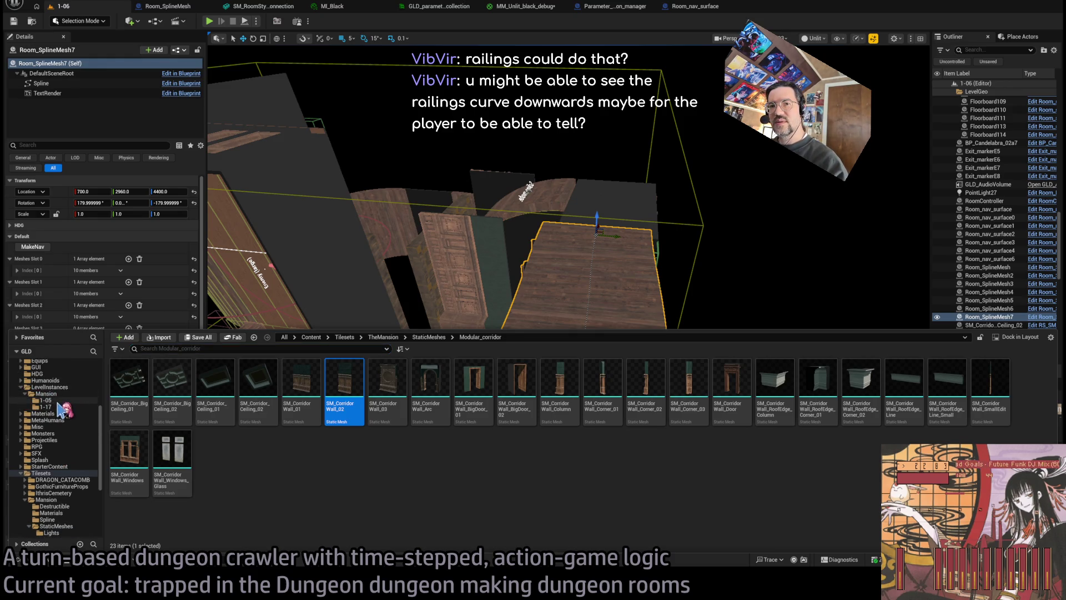
left_click(70, 393)
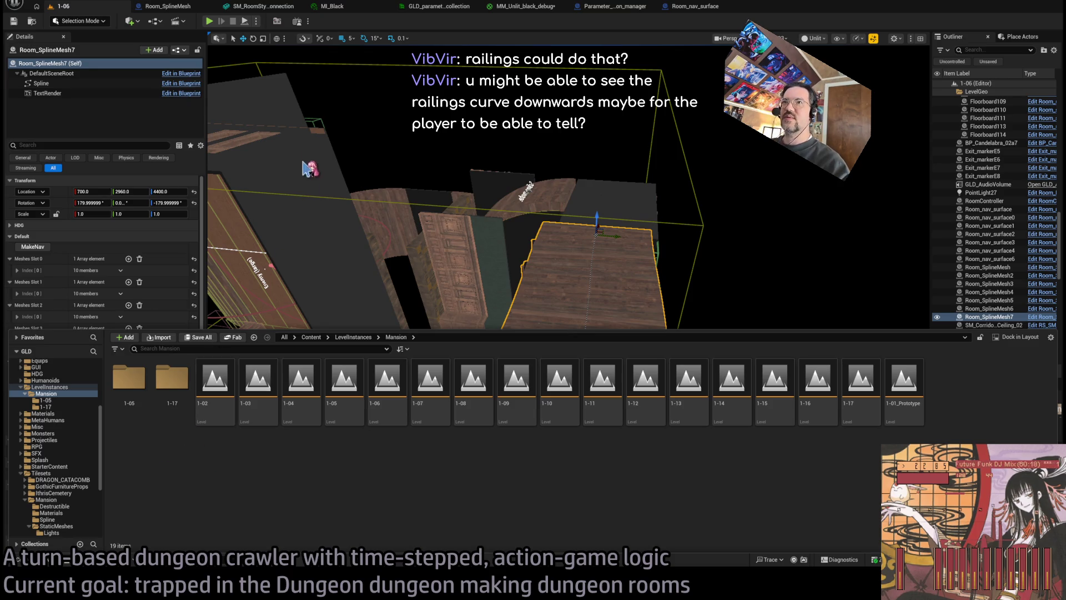
key("ctrl+shift+n")
type("1-06")
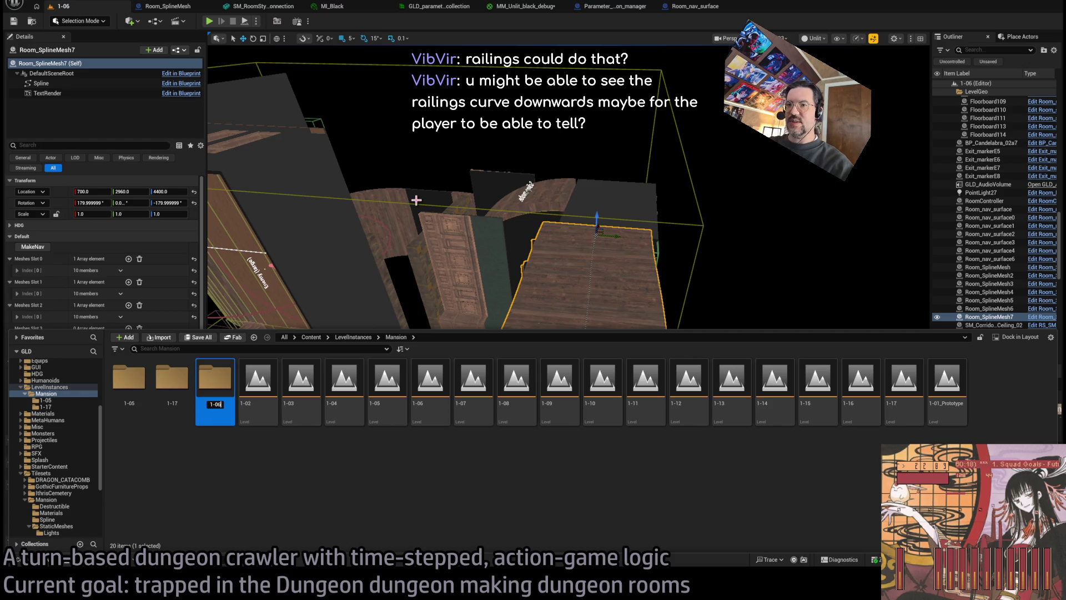
key("Return")
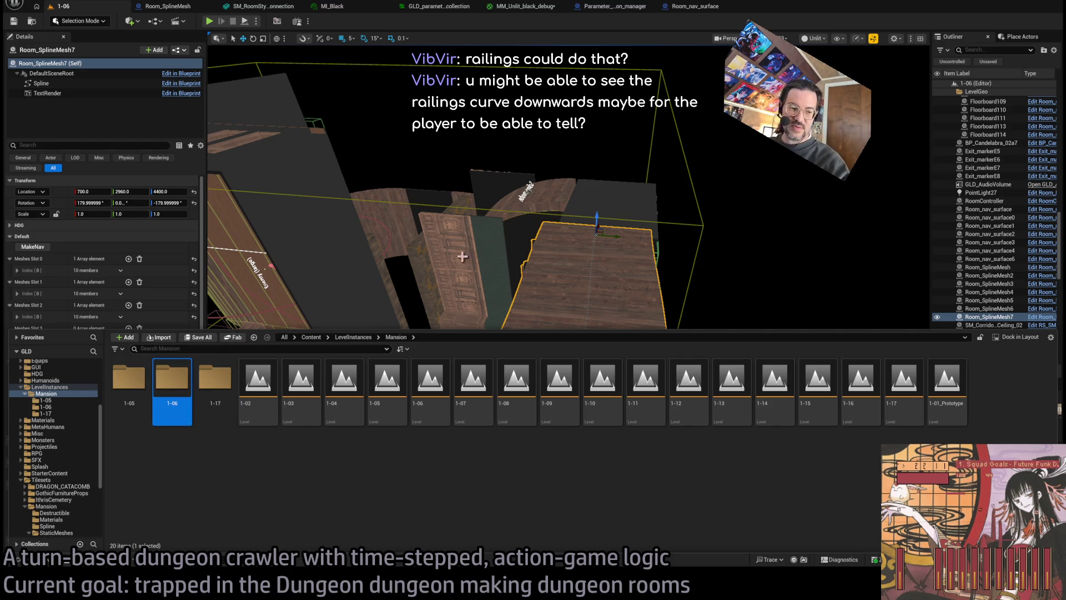
key("ctrl+space")
mouse_move(655, 355)
left_mouse_down()
mouse_move(637, 380)
mouse_move(582, 402)
left_mouse_up()
Drop a static mesh into Room_SplineMesh7's Static Slot 2 and launch Play In Editor (Alt+P).
left_click_drag(389, 277, 522, 299)
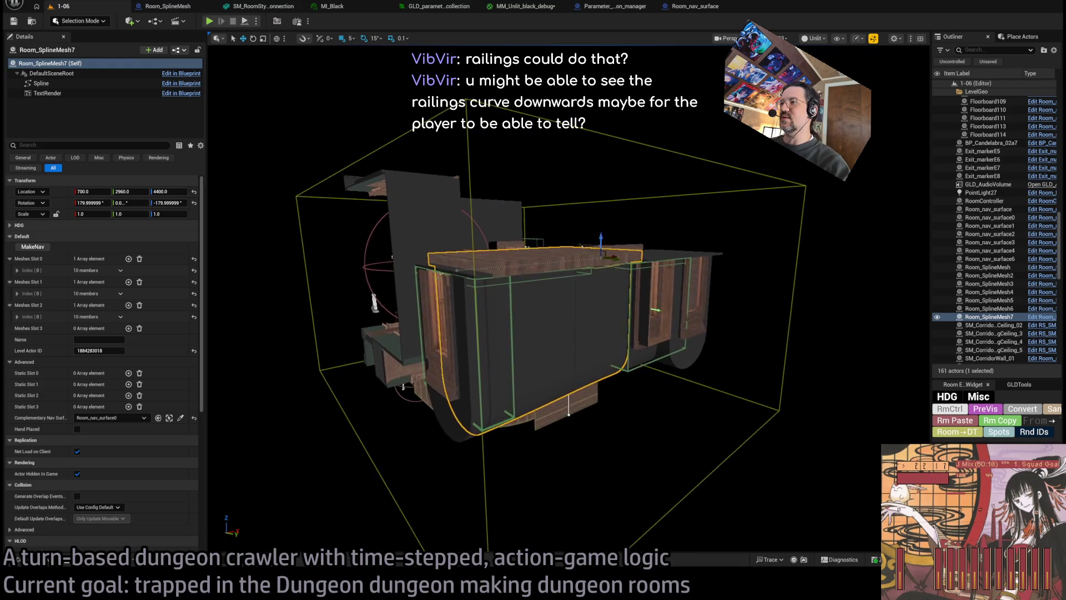
scroll(403, 384, "up", 3)
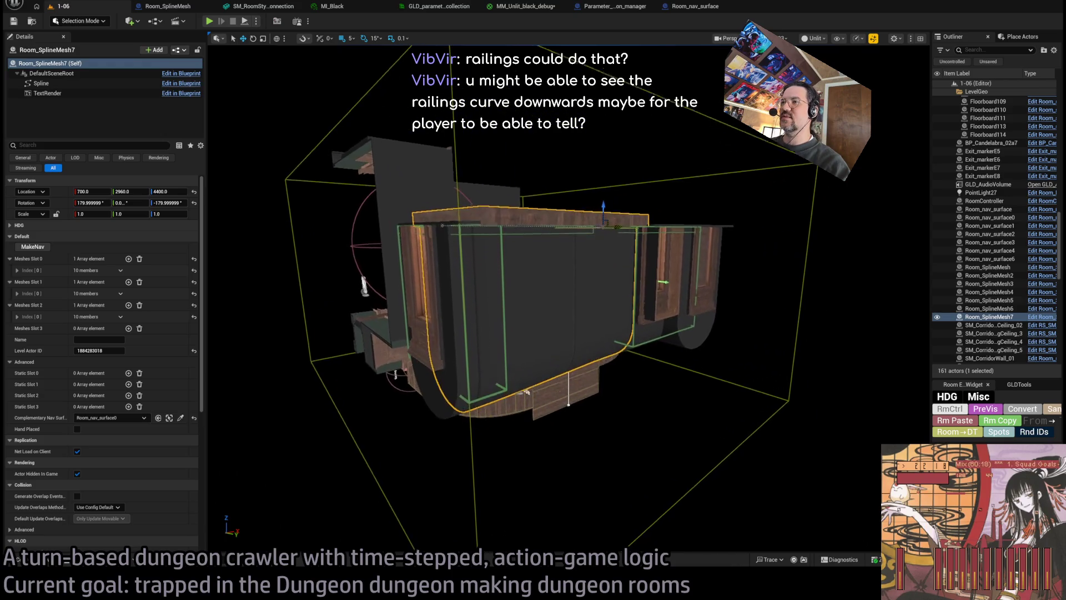
left_click(280, 23)
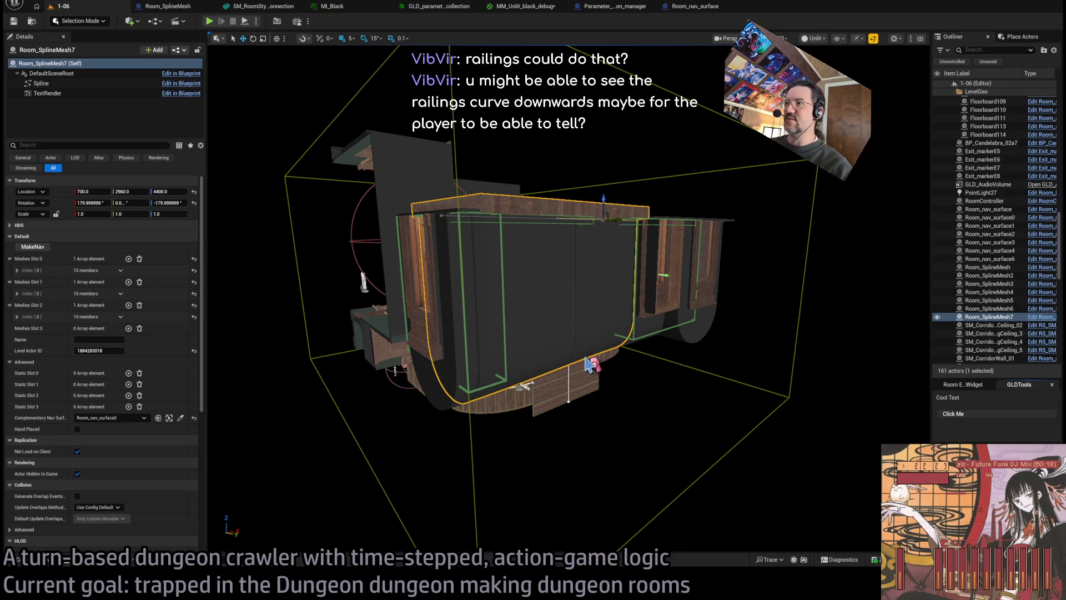
mouse_move(597, 358)
left_mouse_down()
mouse_move(612, 388)
mouse_move(644, 397)
mouse_move(419, 233)
mouse_move(478, 245)
mouse_move(490, 334)
left_mouse_up()
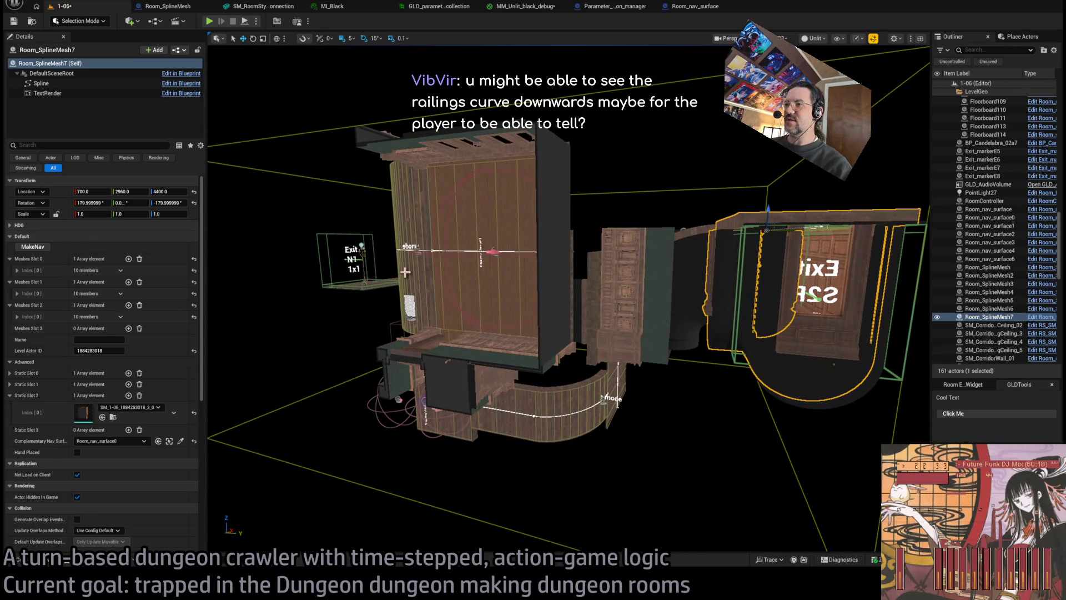
key("alt+p")
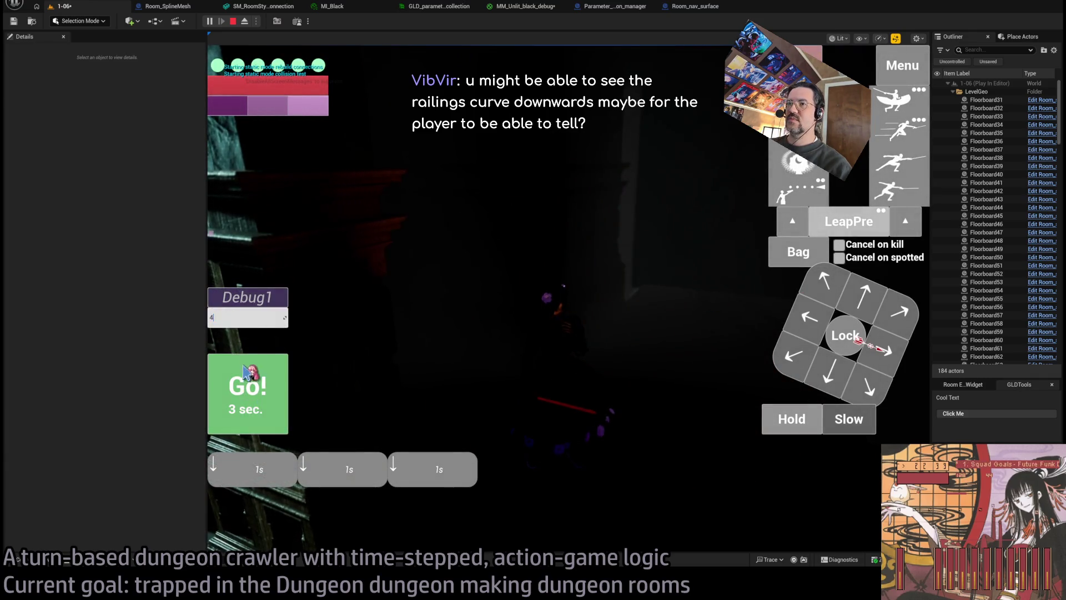
Play the first movement turns, switching to Unlit view (F2) to see the room.
left_click(871, 304)
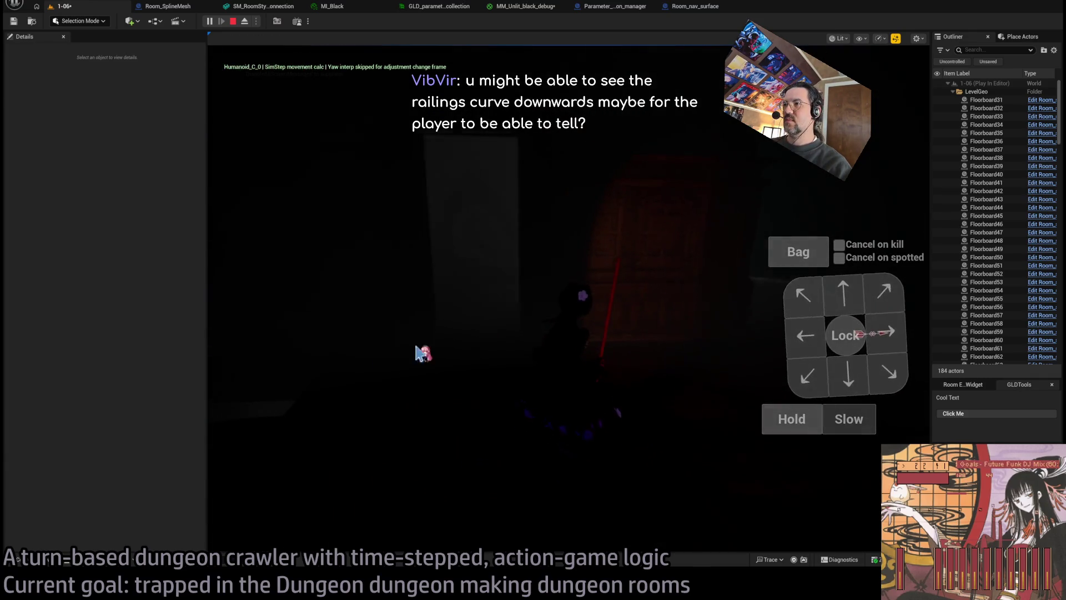
left_click(844, 304)
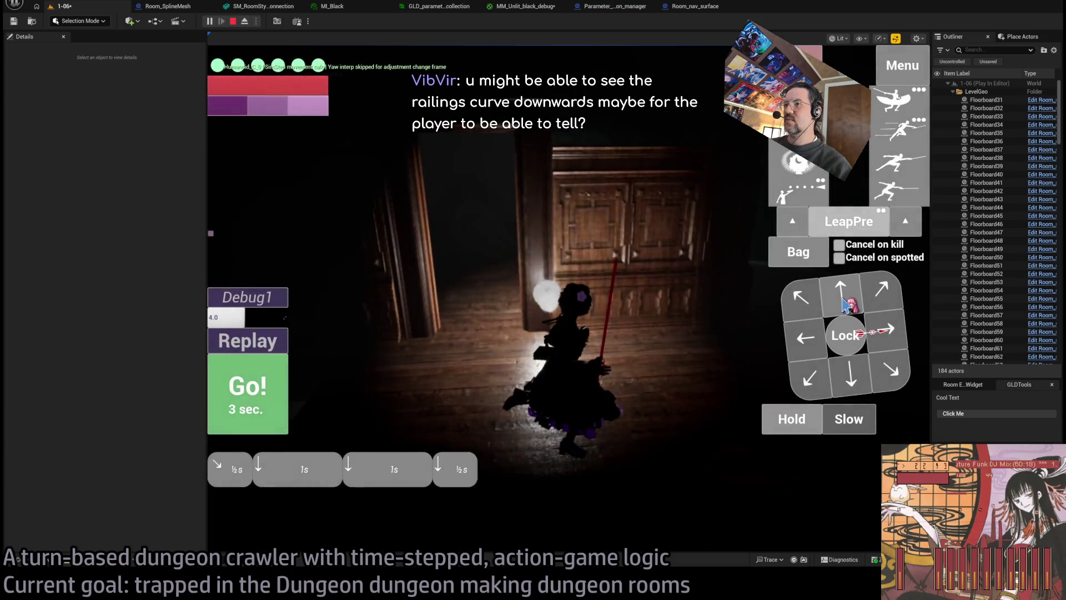
left_click(255, 409)
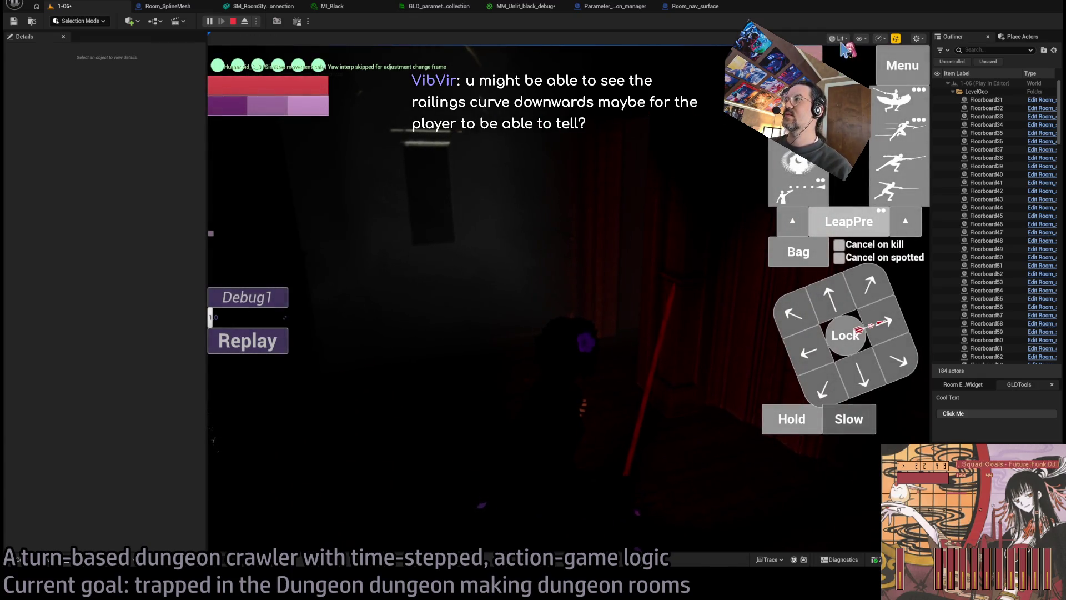
key("F2")
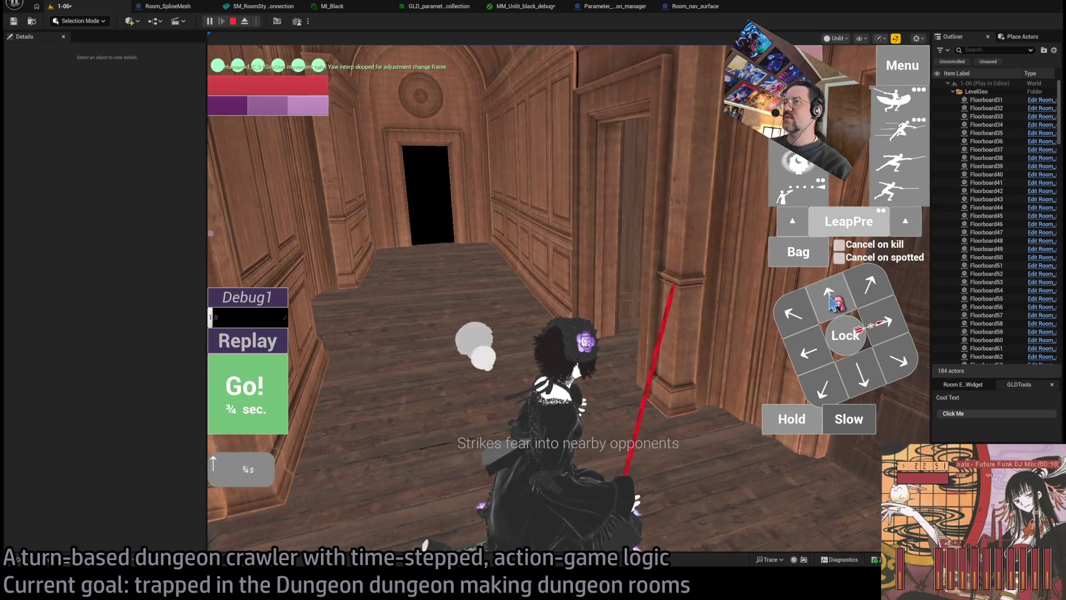
left_click(238, 404)
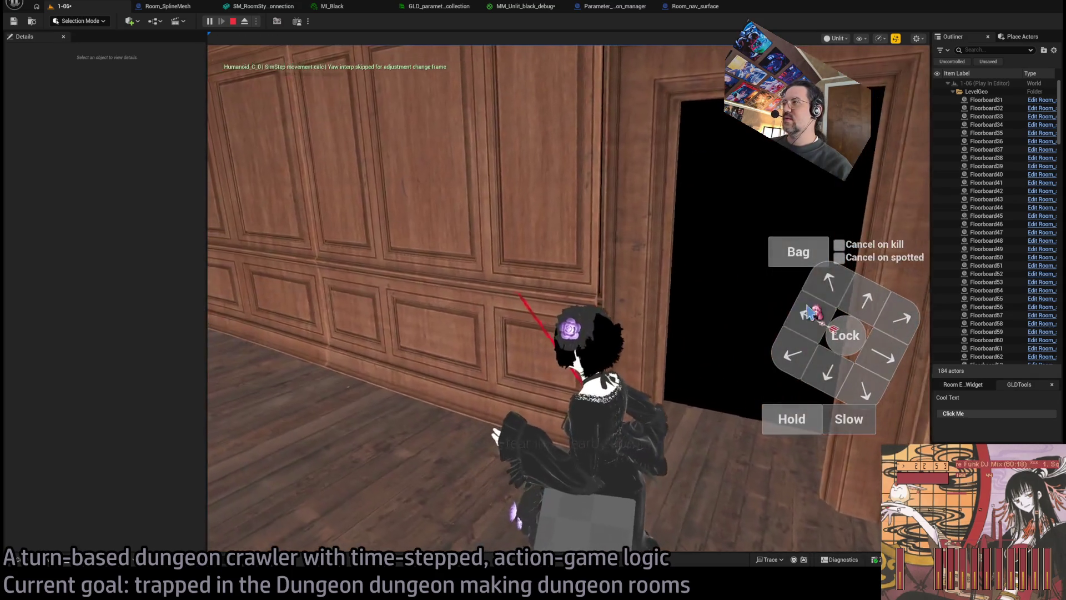
left_click(261, 398)
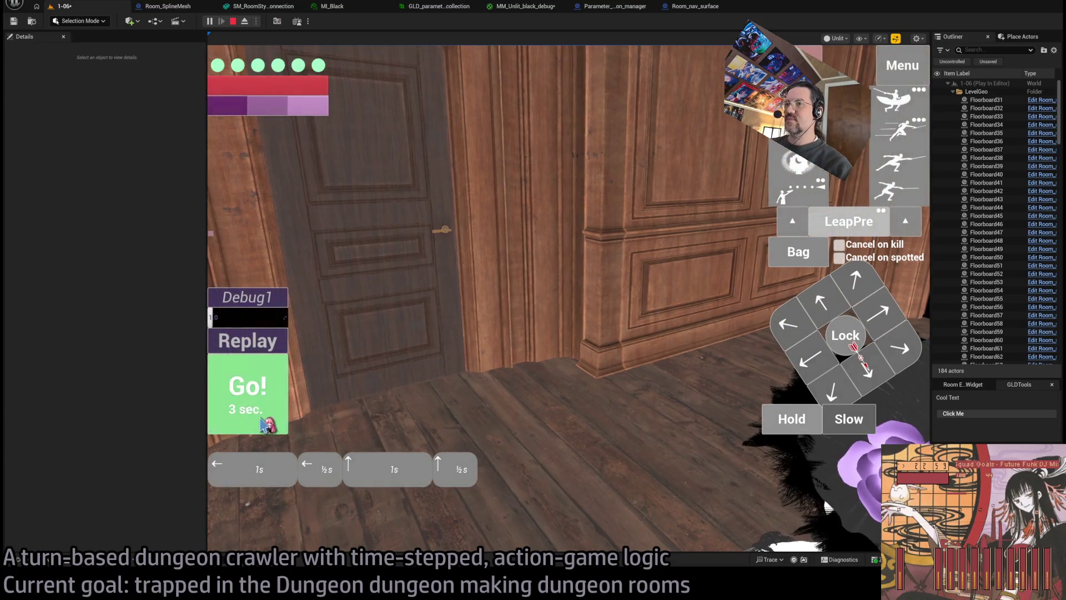
Walk the character up to the door, through the doorway, and onward with forward steps.
left_click(262, 425)
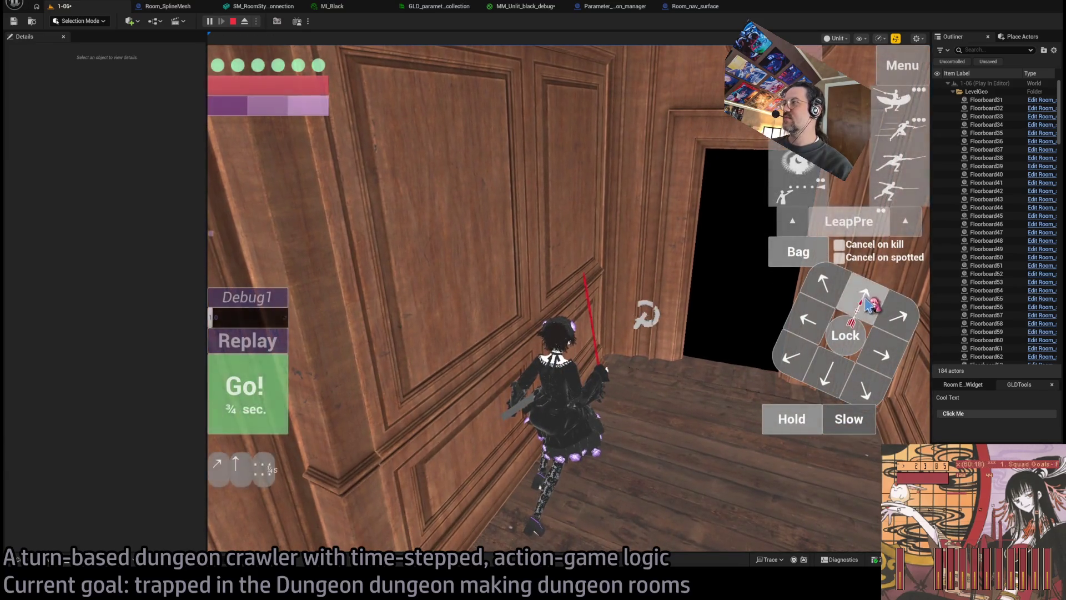
left_click(355, 393)
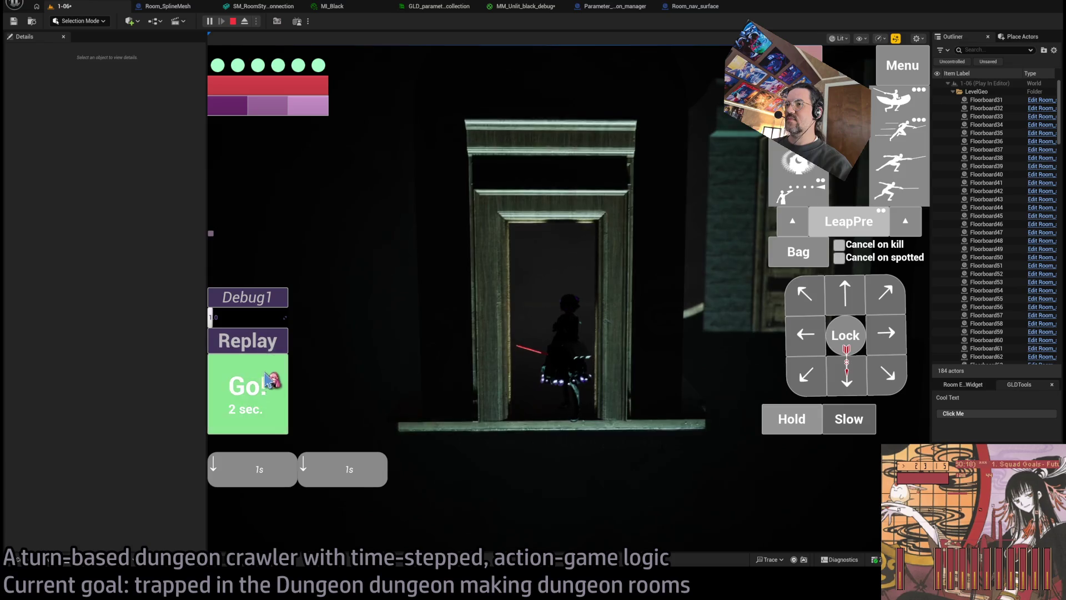
left_click(269, 381)
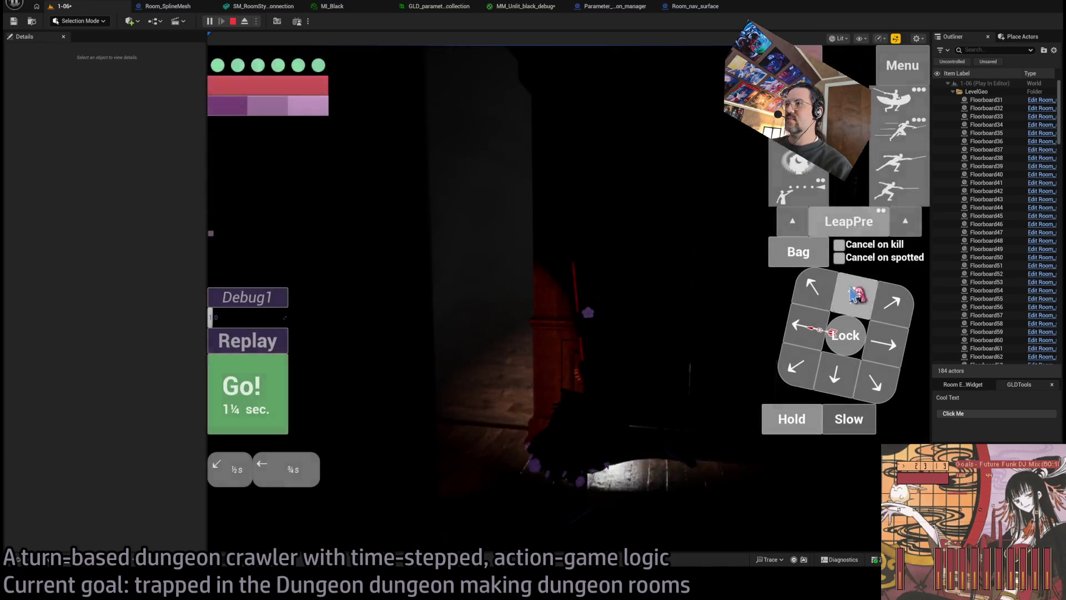
left_click(855, 295)
left_click(266, 381)
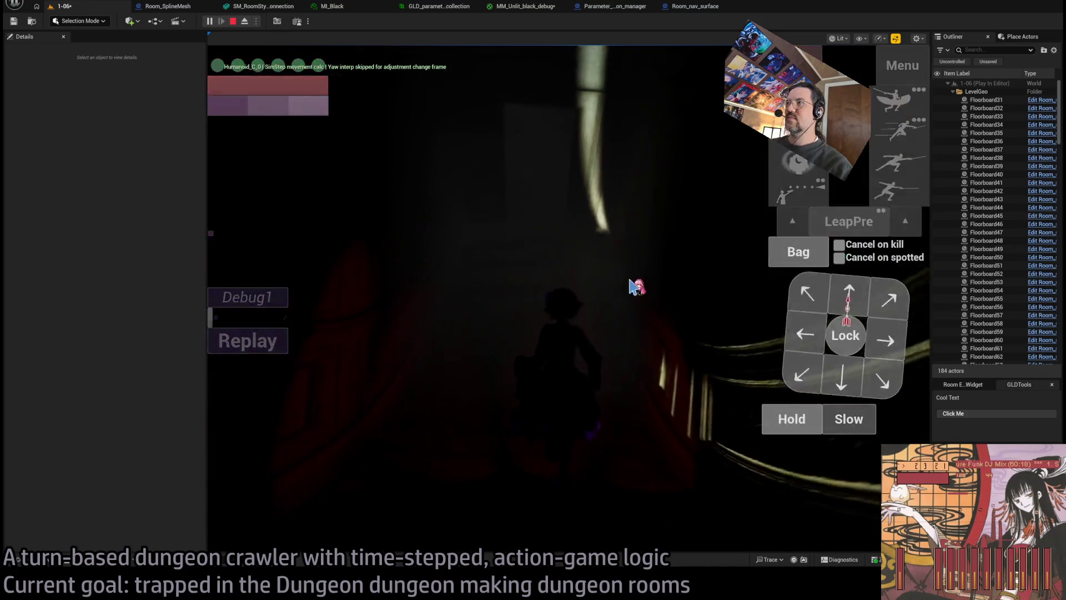
left_click(265, 389)
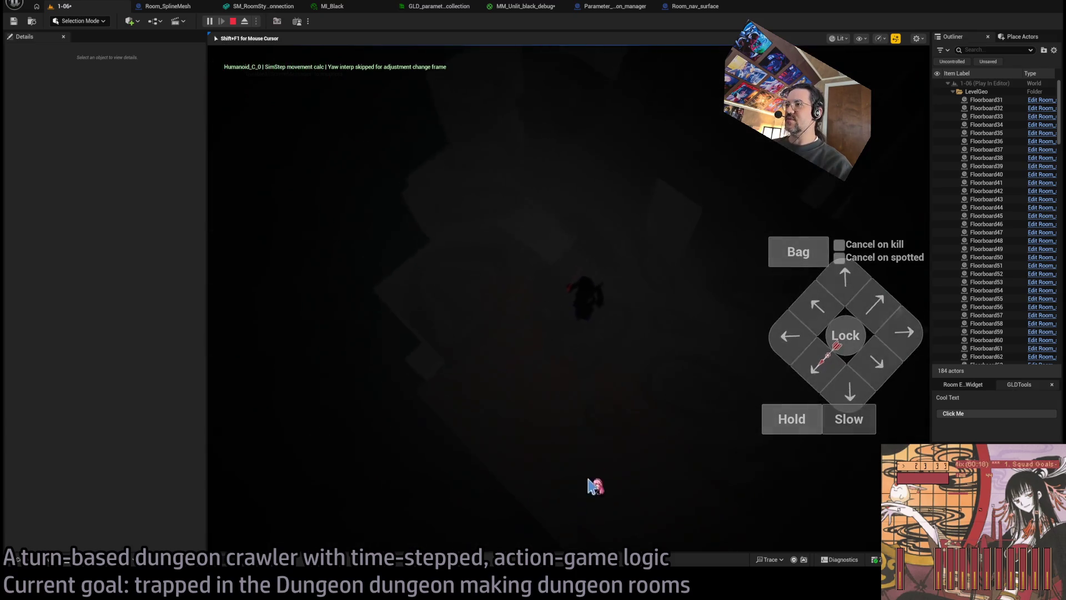
Turn the camera and move the character up-left along the twisted floorboard.
left_click(461, 395)
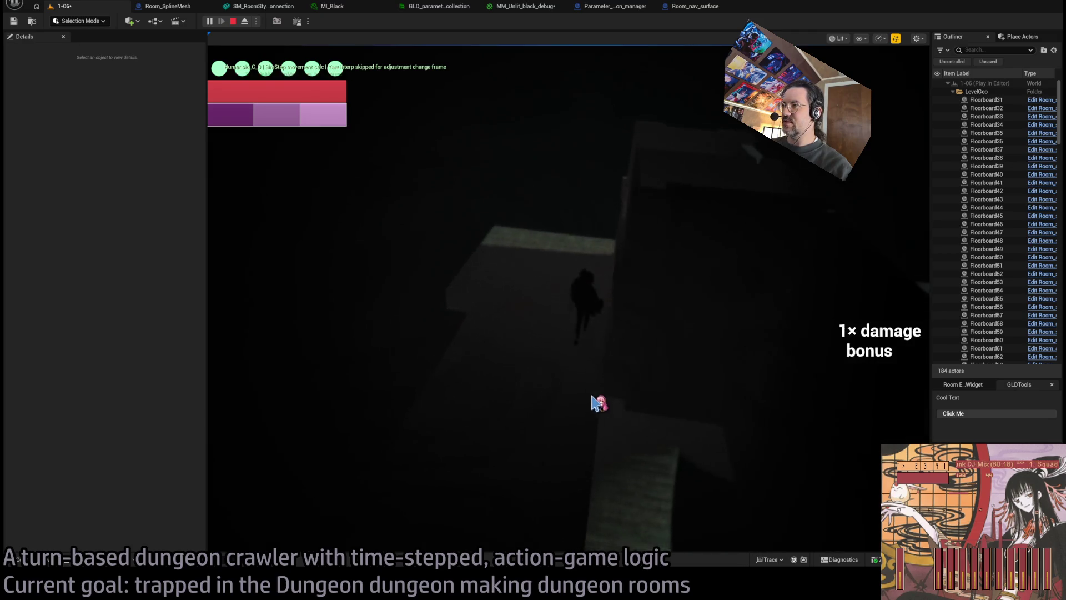
left_click(822, 316)
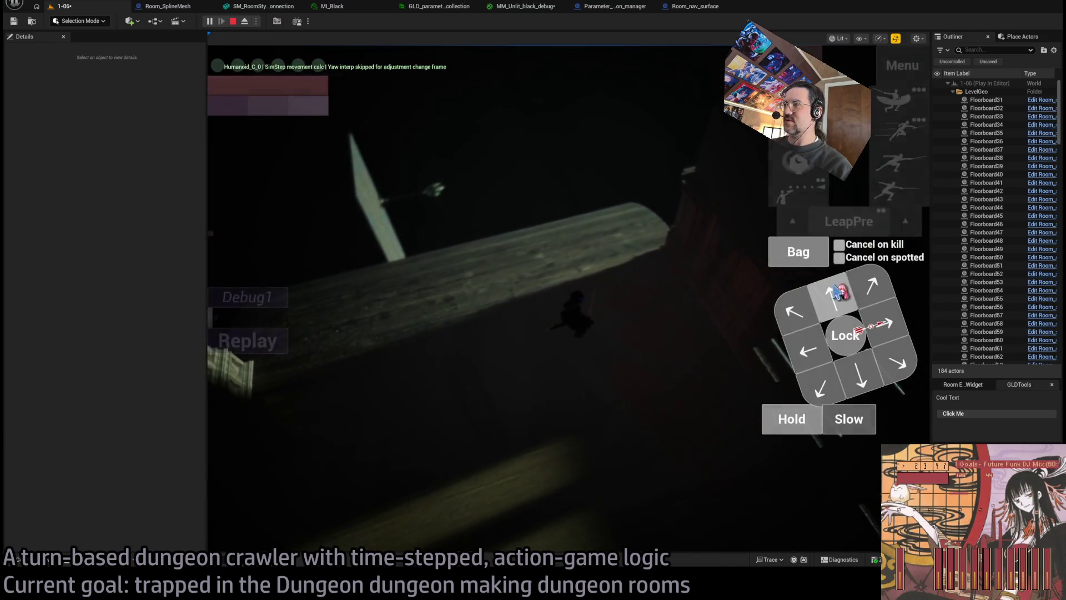
left_click(844, 302)
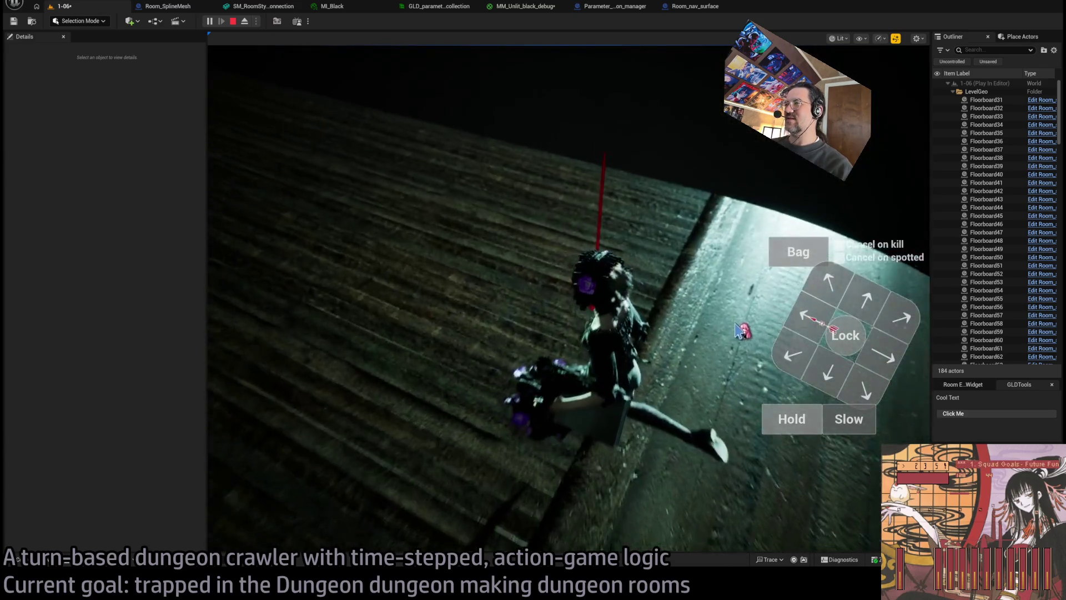
left_click(809, 330)
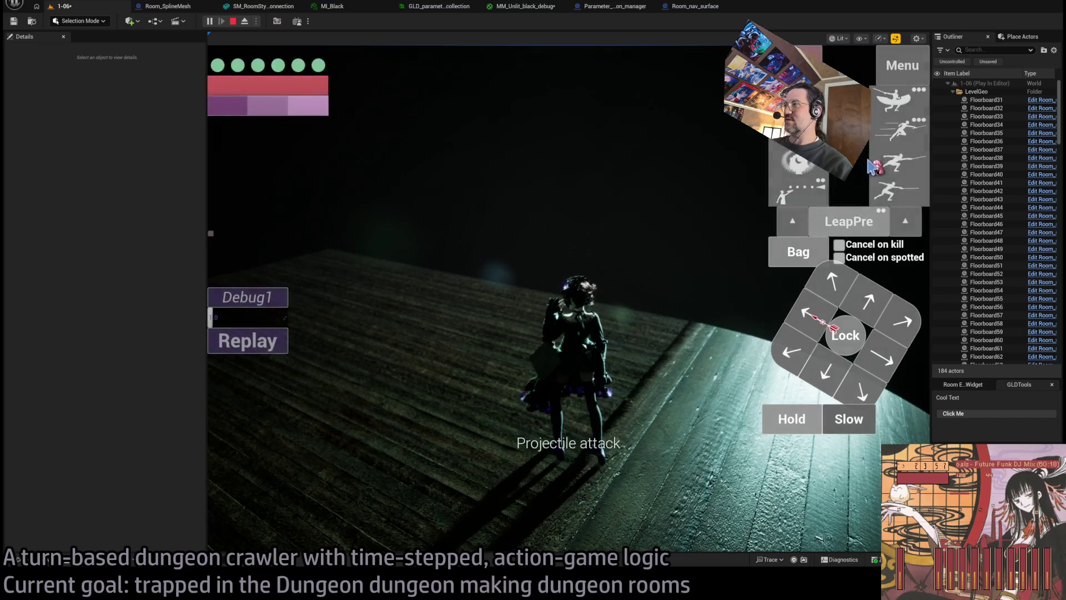
Execute a lunge attack, then run a turn with a hold step.
left_click(907, 173)
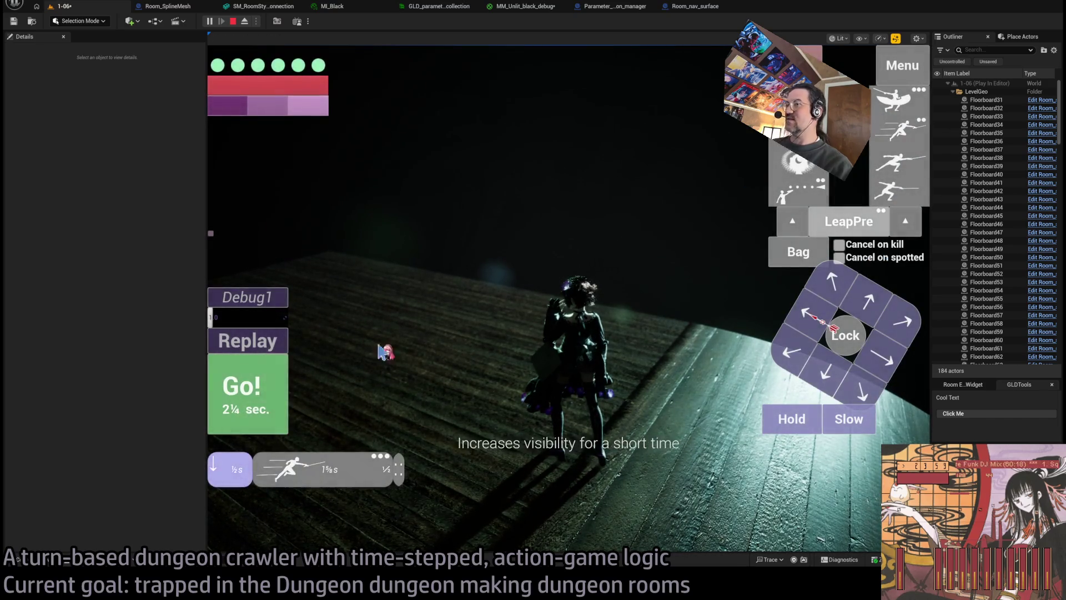
left_click(380, 352)
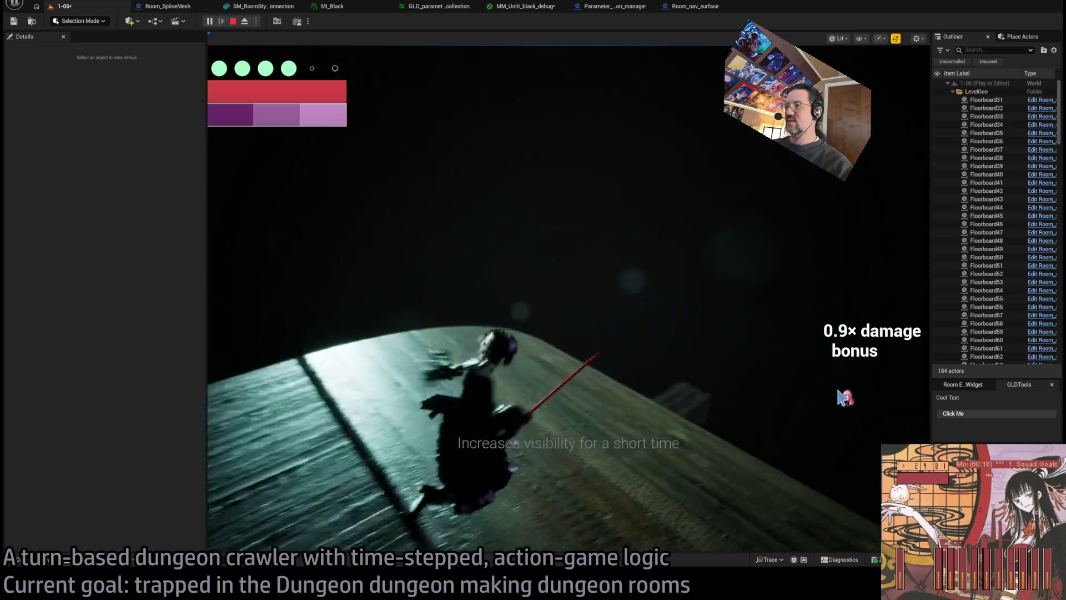
left_click(791, 418)
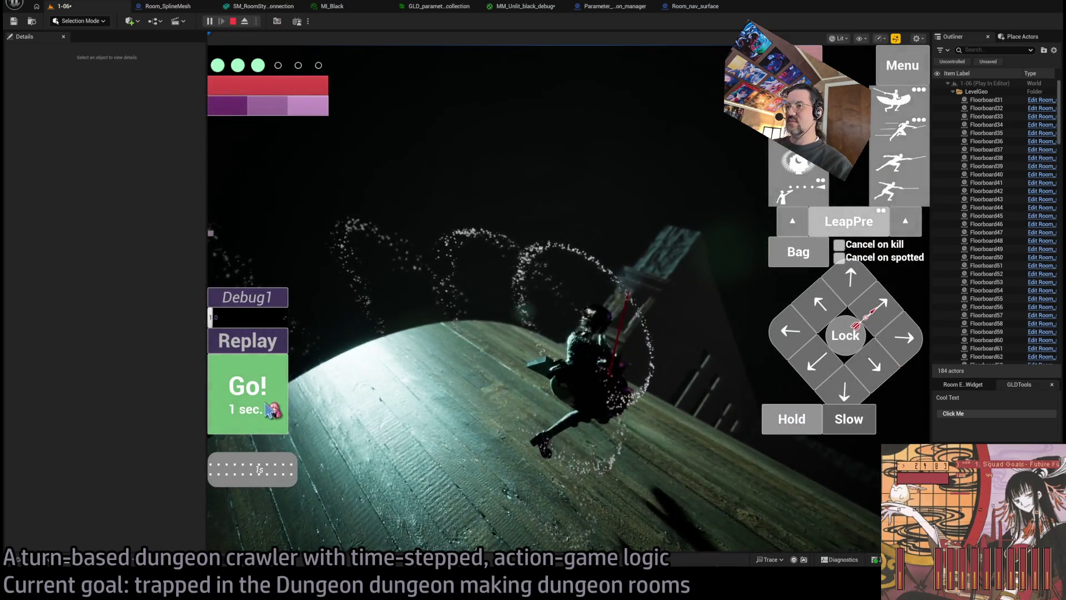
left_click(276, 410)
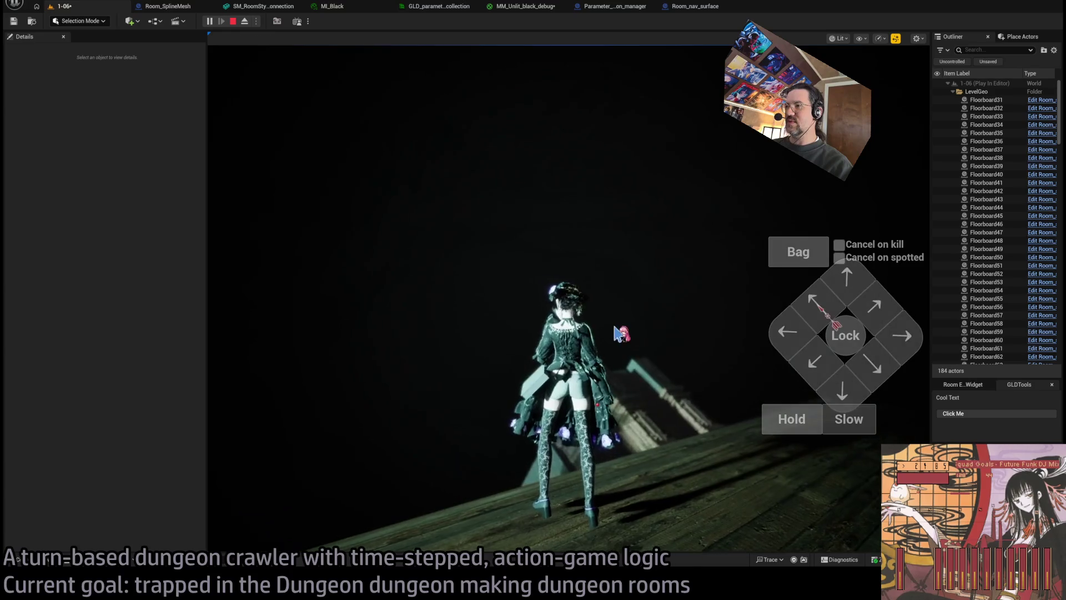
Stop the playtest, frame Room_SplineMesh7, and bring up the browser's Following live-channels page.
key("Escape")
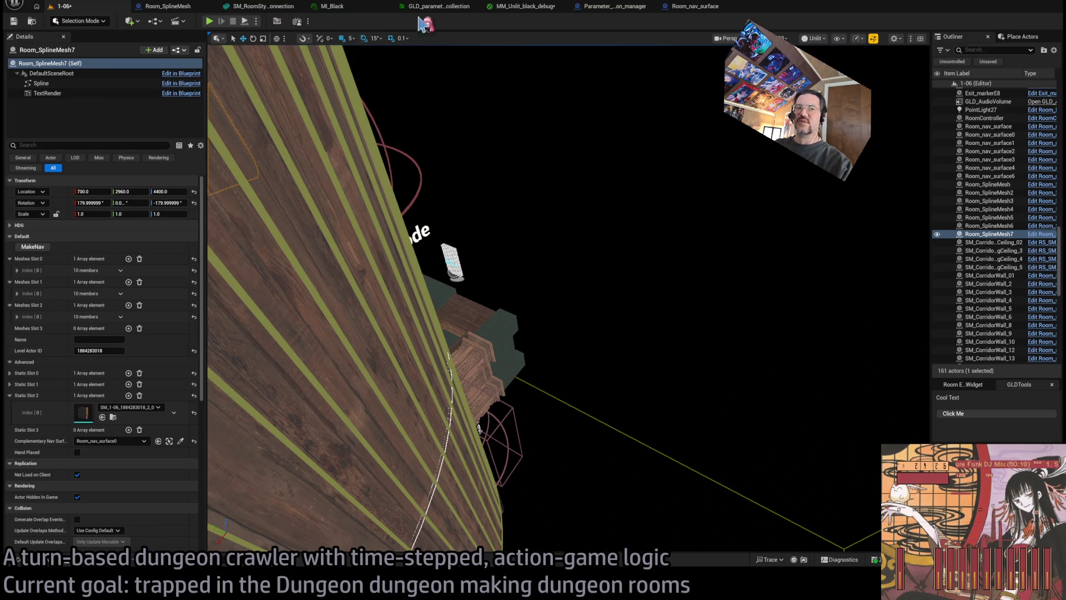
key("f")
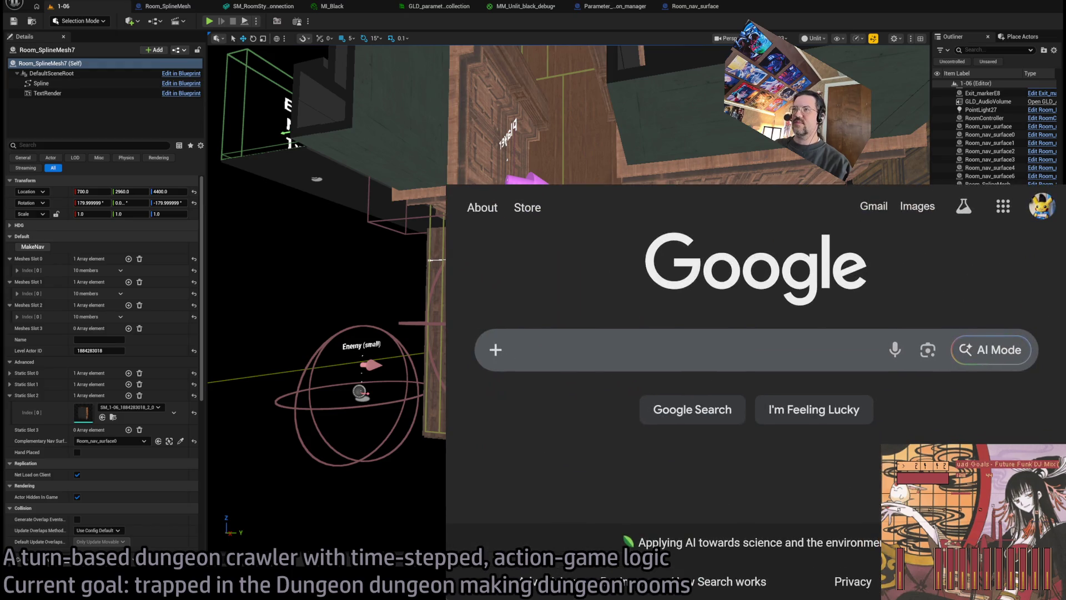
left_click(552, 192)
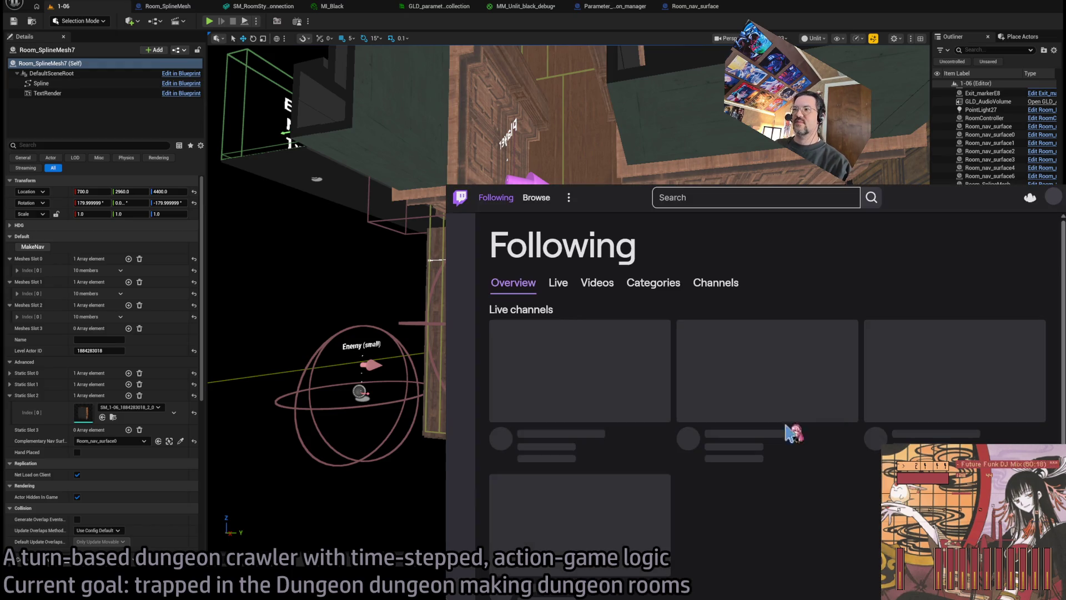
scroll(814, 355, "down", 2)
scroll(802, 492, "up", 2)
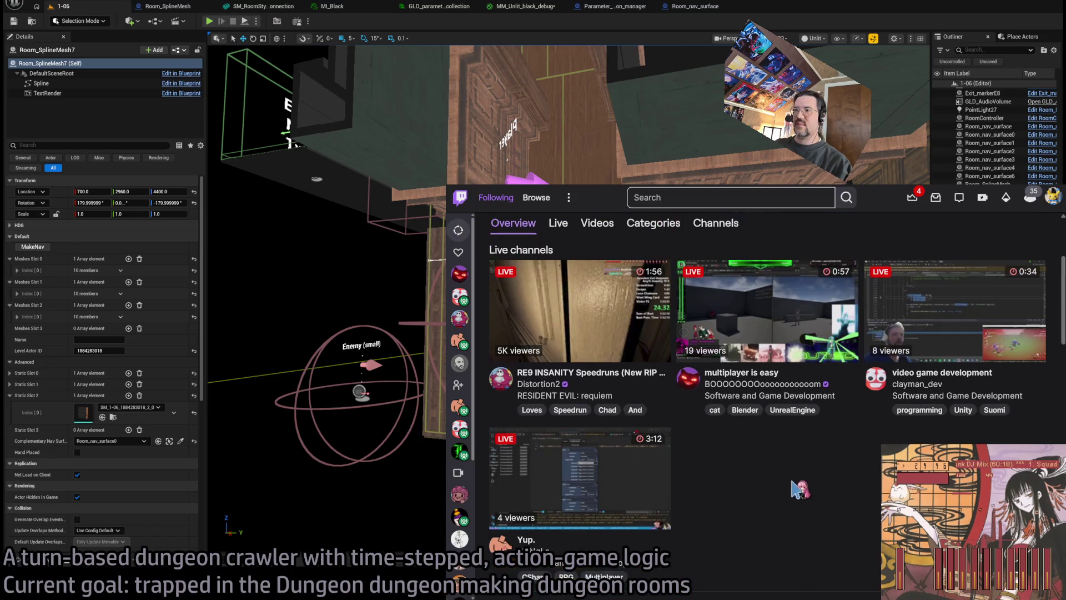